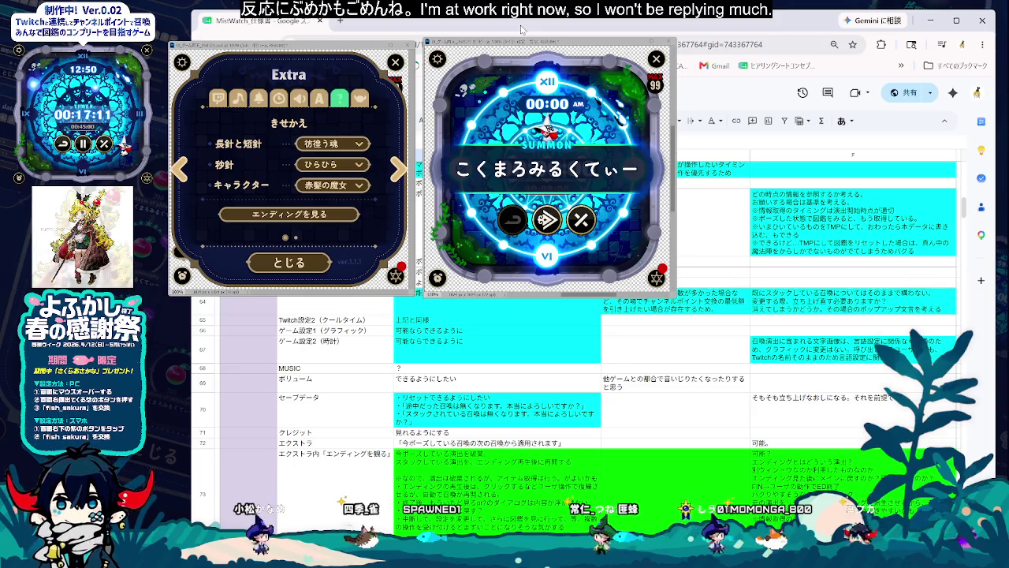
Step: Scroll down to rows 74–82, then open and leave the row 76 flow note in E76
scroll(520, 446, down, 1)
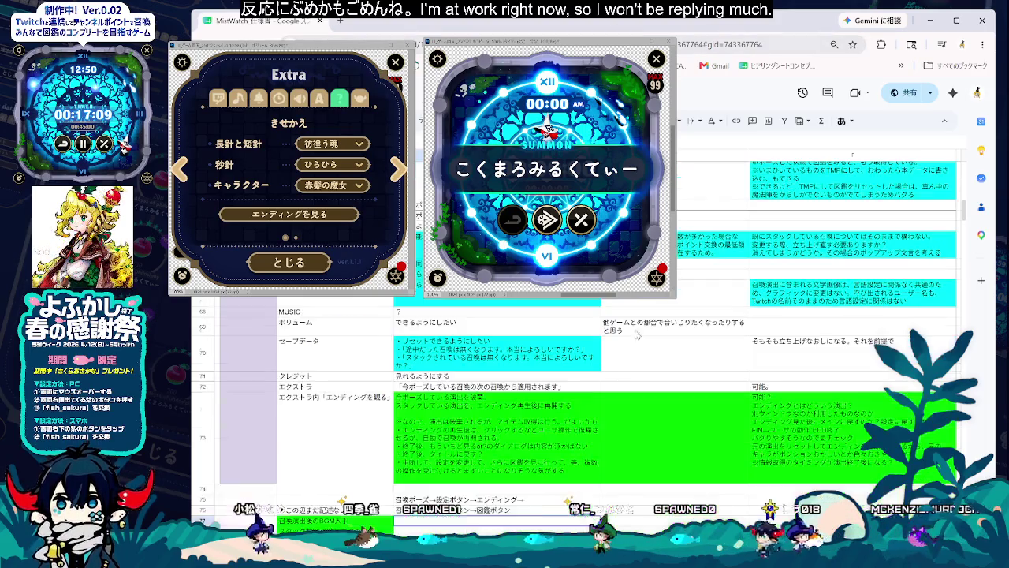
scroll(520, 446, down, 1)
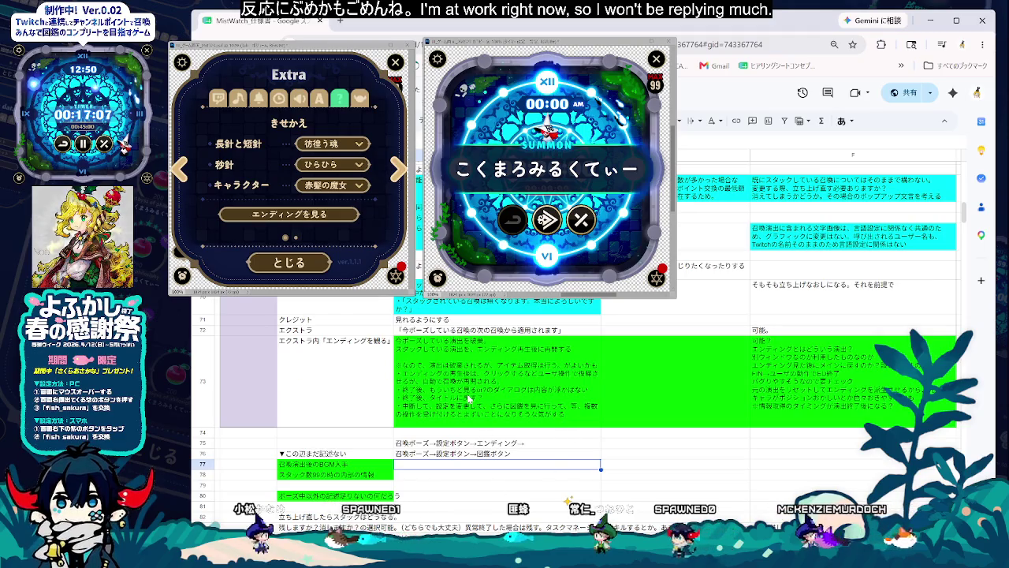
click(497, 507)
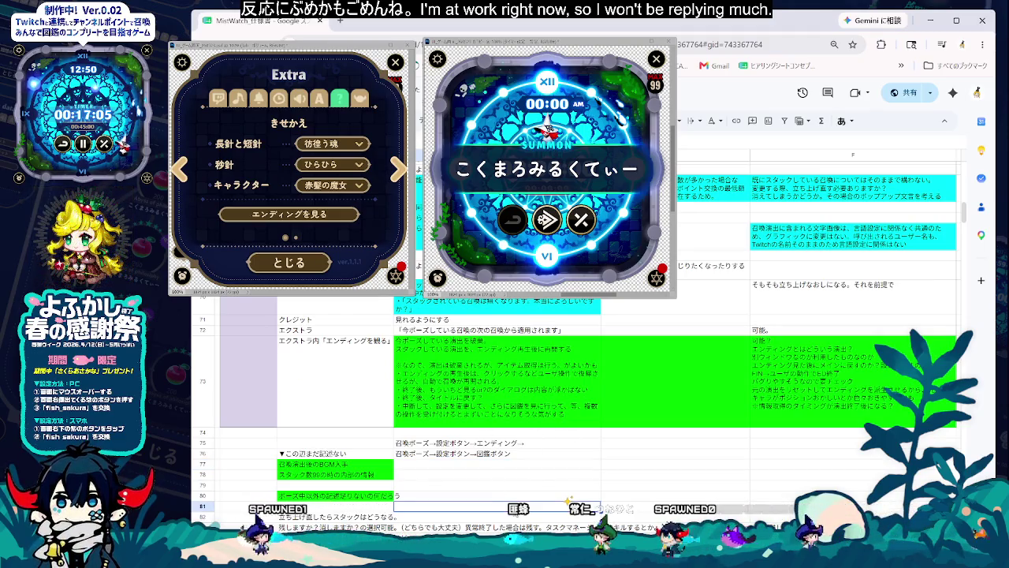
click(456, 456)
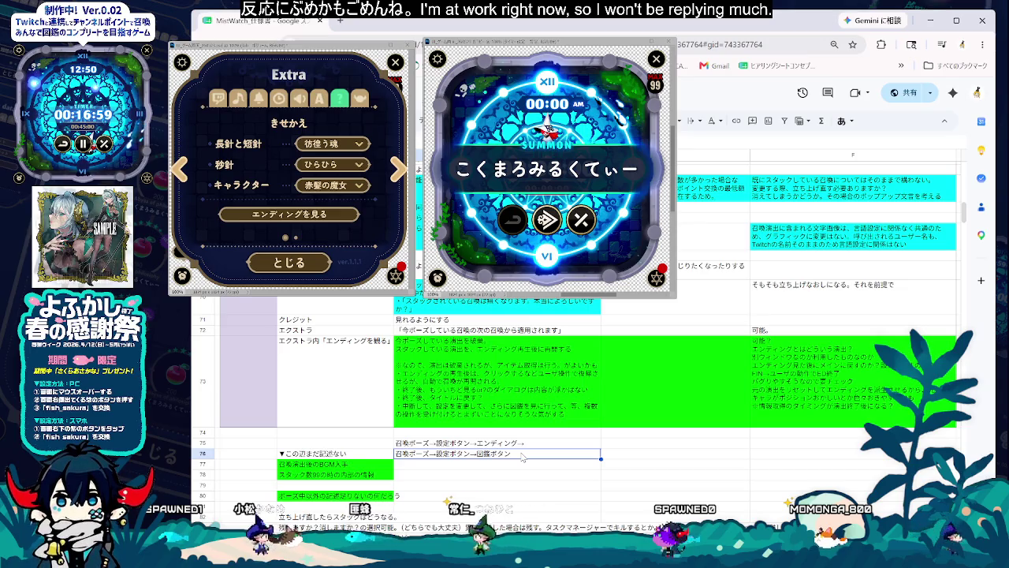
double_click(441, 458)
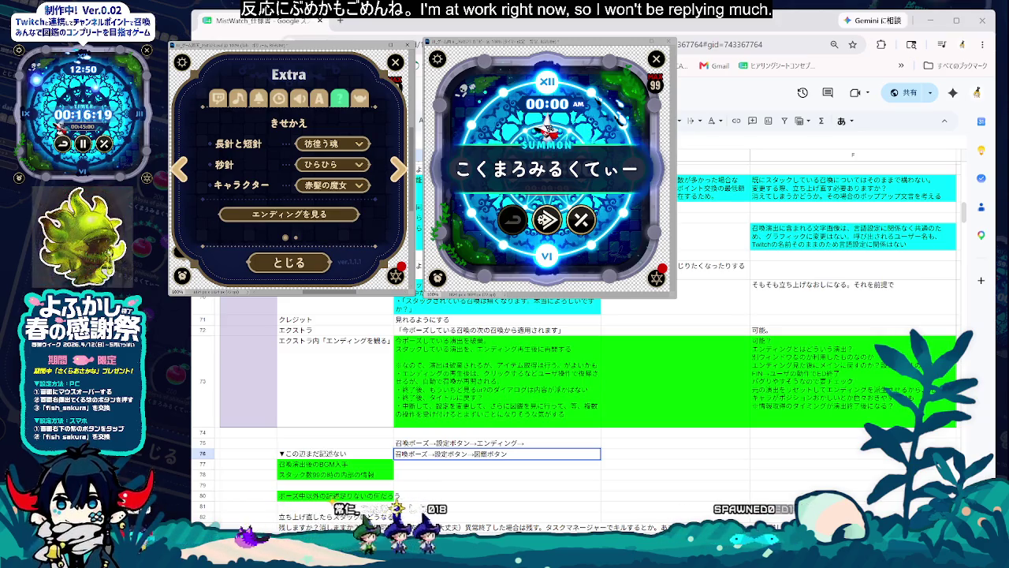
key(Down)
key(Down)
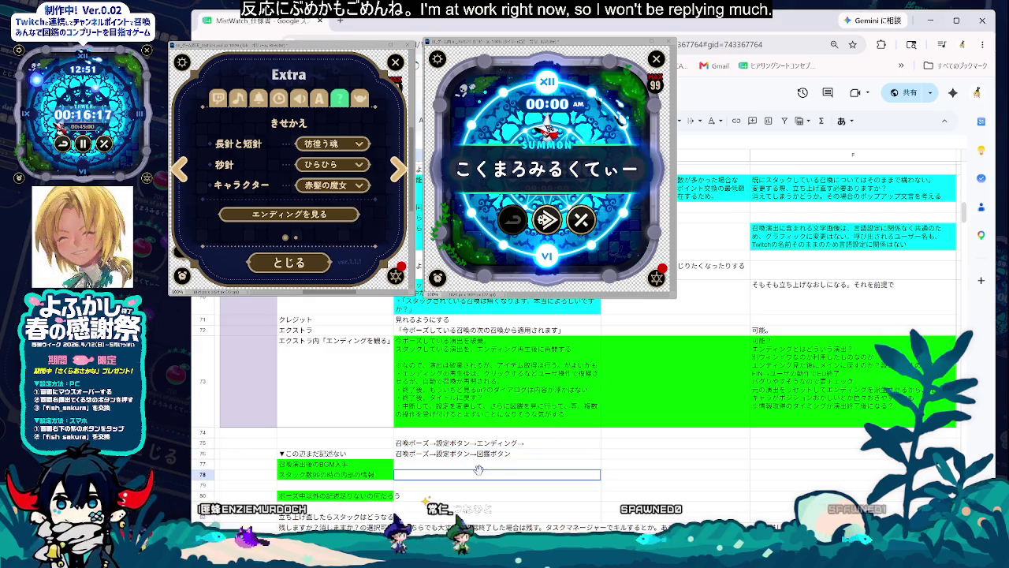
Step: Append '、遷移の連携を許容する' to the row 76 flow note in E76
double_click(541, 454)
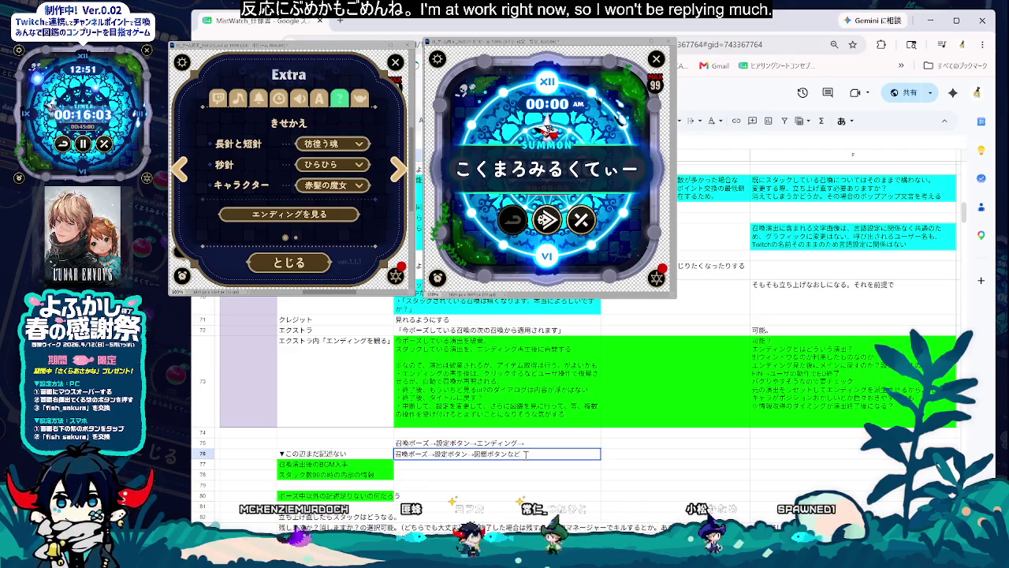
text(、)
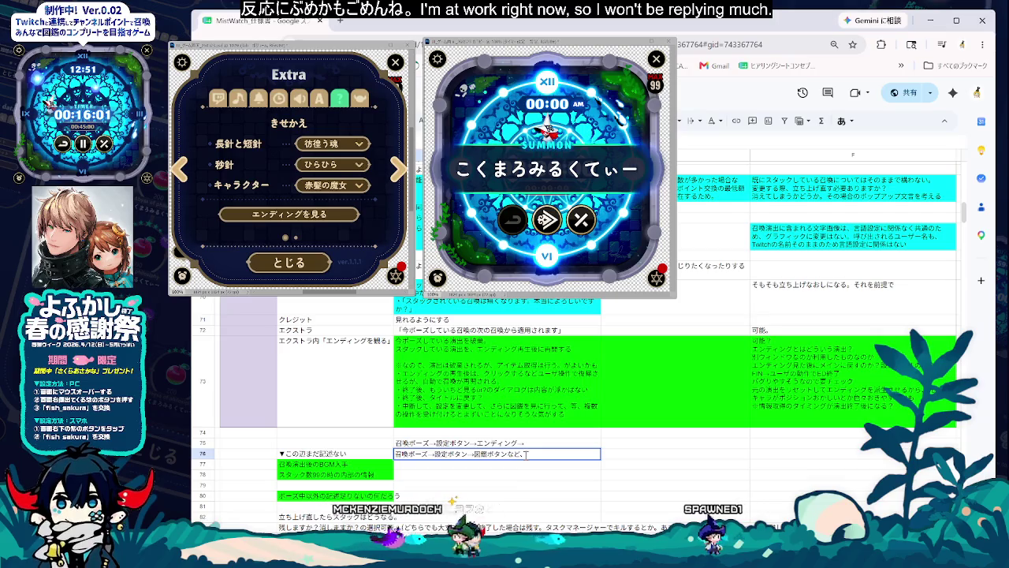
text(せんいのれんけい)
key(space)
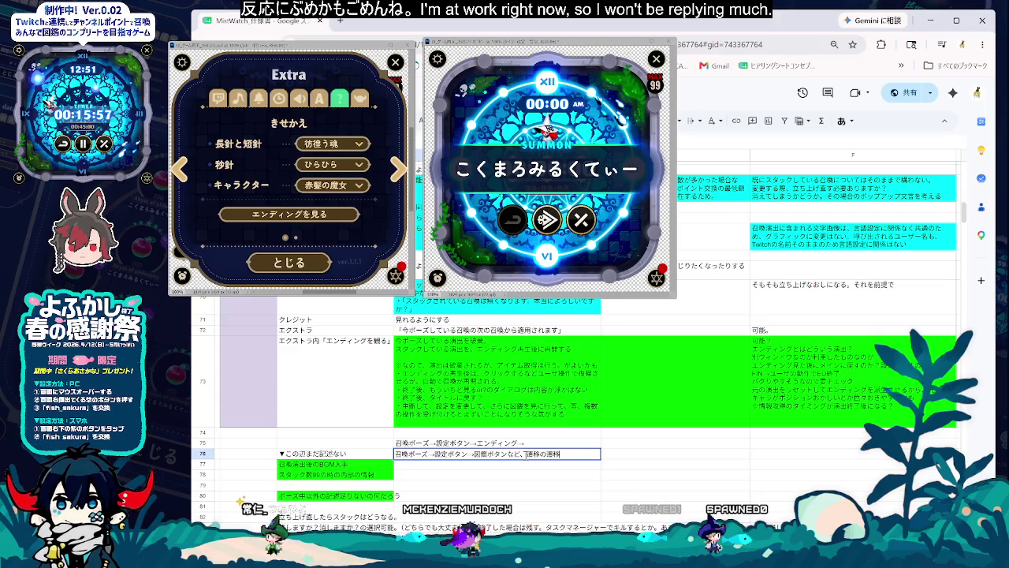
text(を)
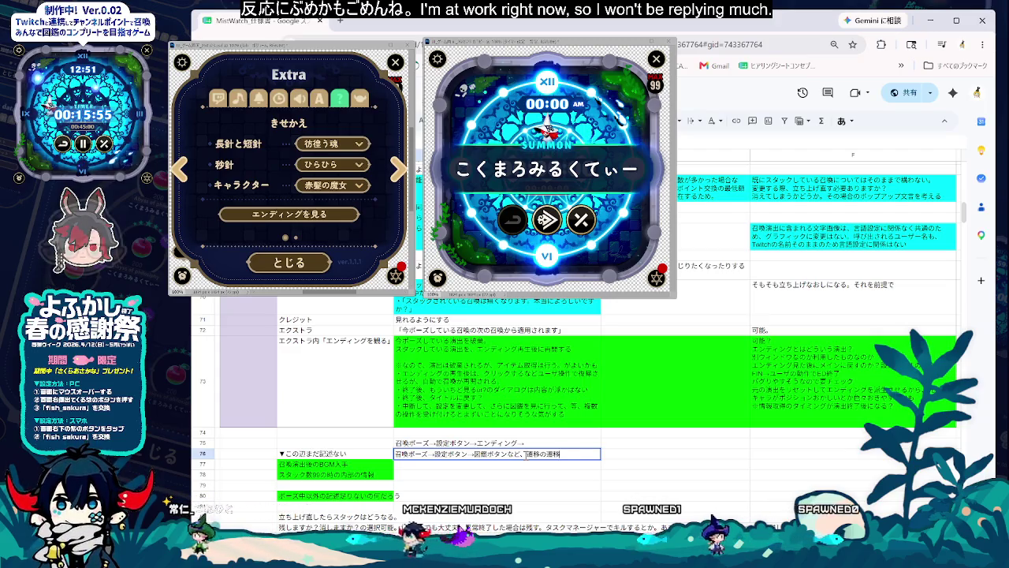
text(さぎょうs)
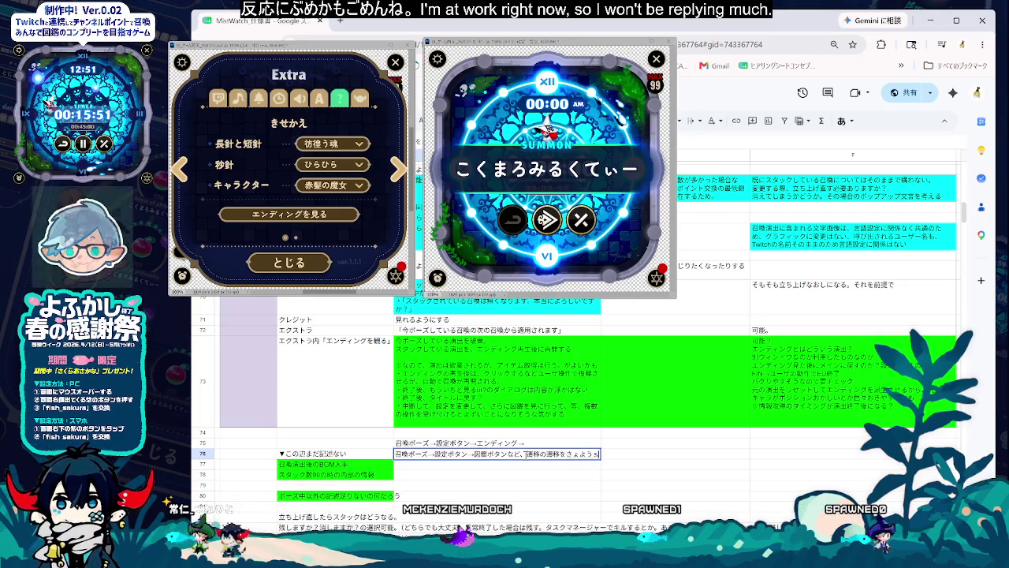
text(許容する)
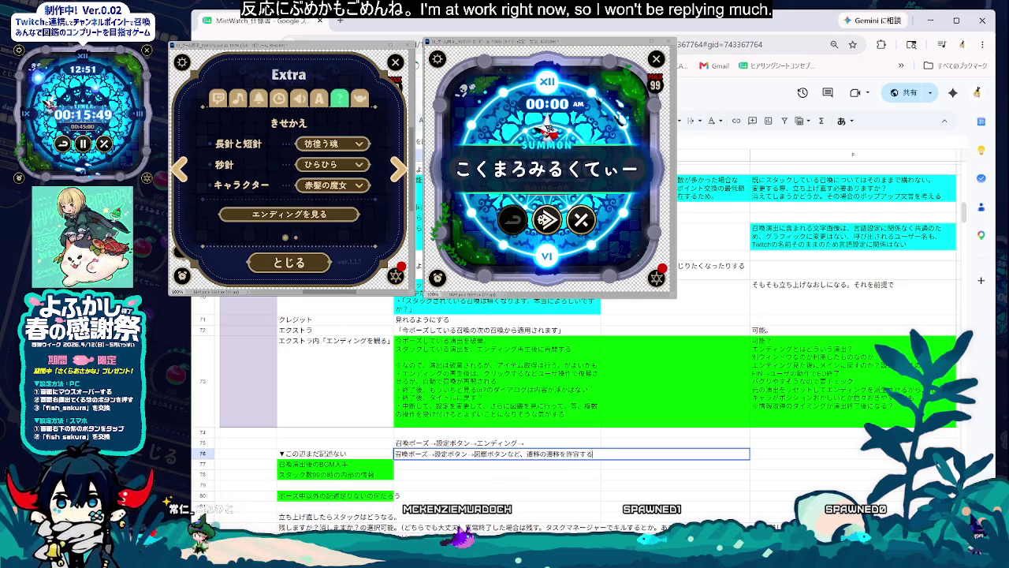
click(486, 454)
key(shift+Up)
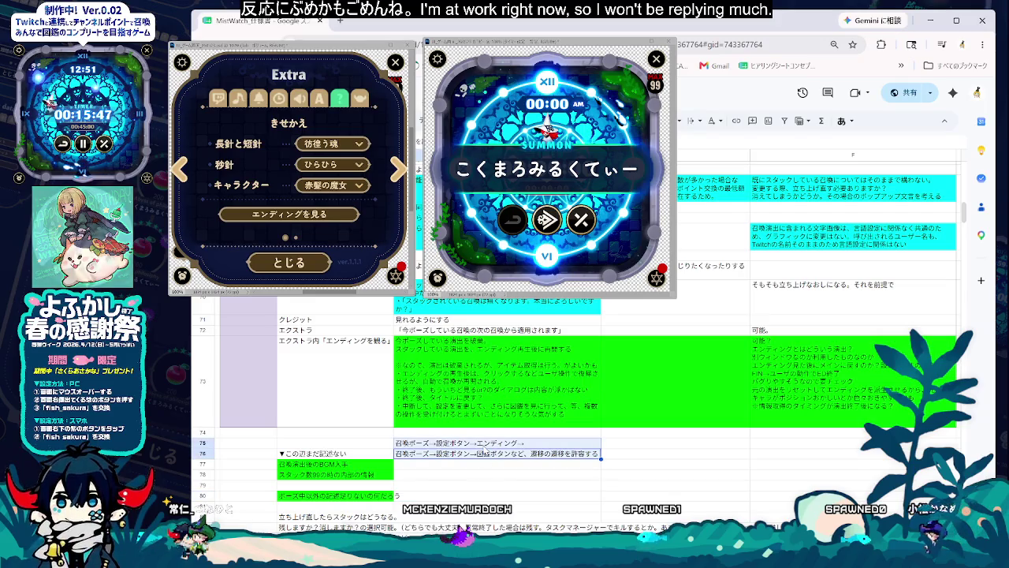
click(487, 454)
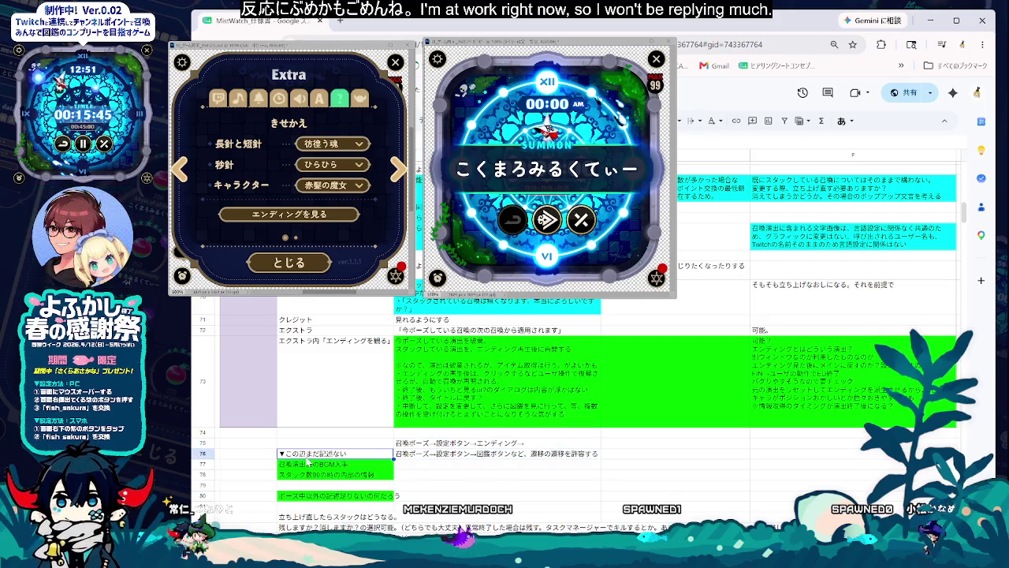
Step: Clear the old notes in D77–D82
click(354, 482)
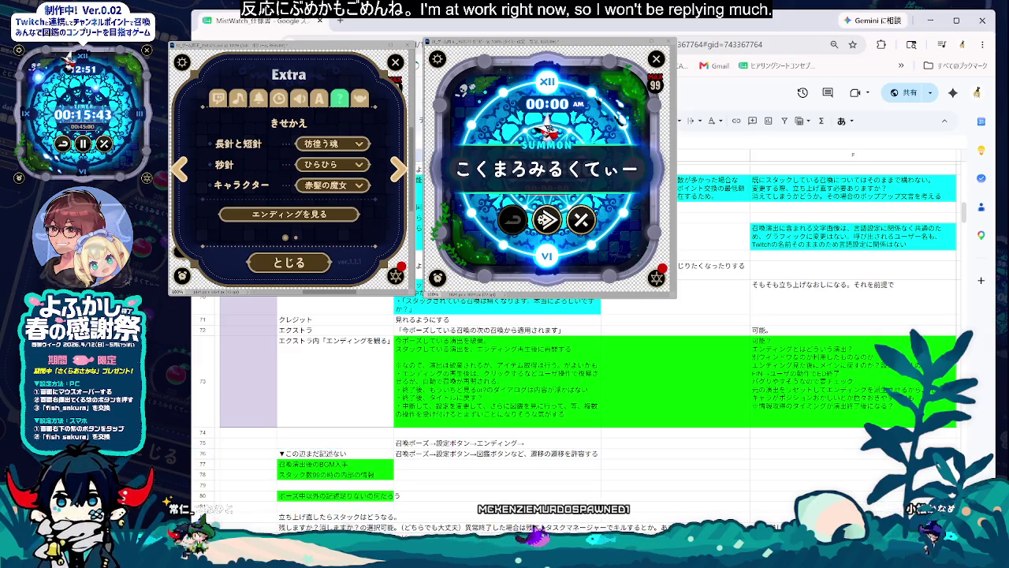
drag(347, 520, 346, 468)
key(Delete)
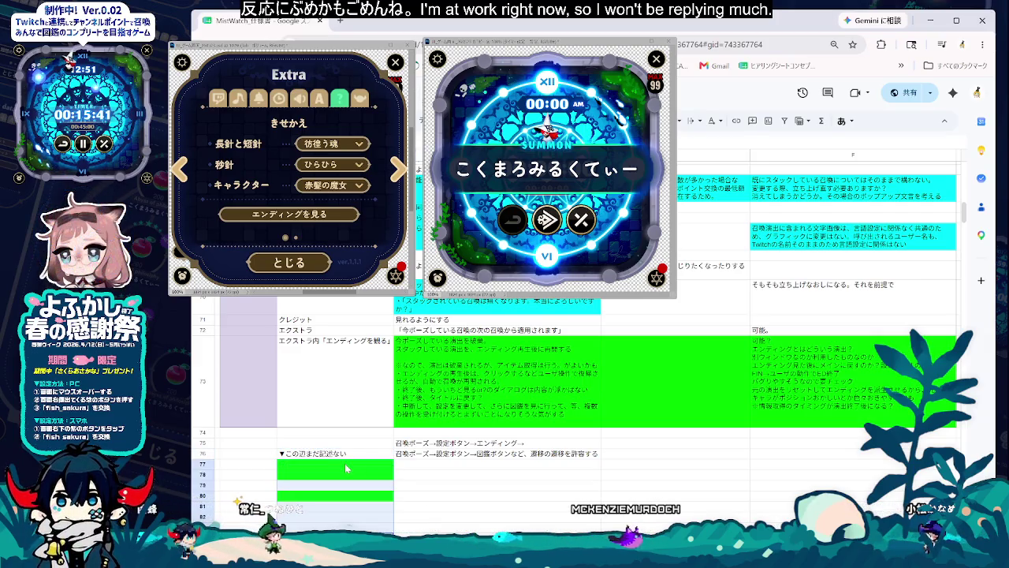
Step: Set the fill colour of D76–D82 to none, removing the green
key(shift+Up)
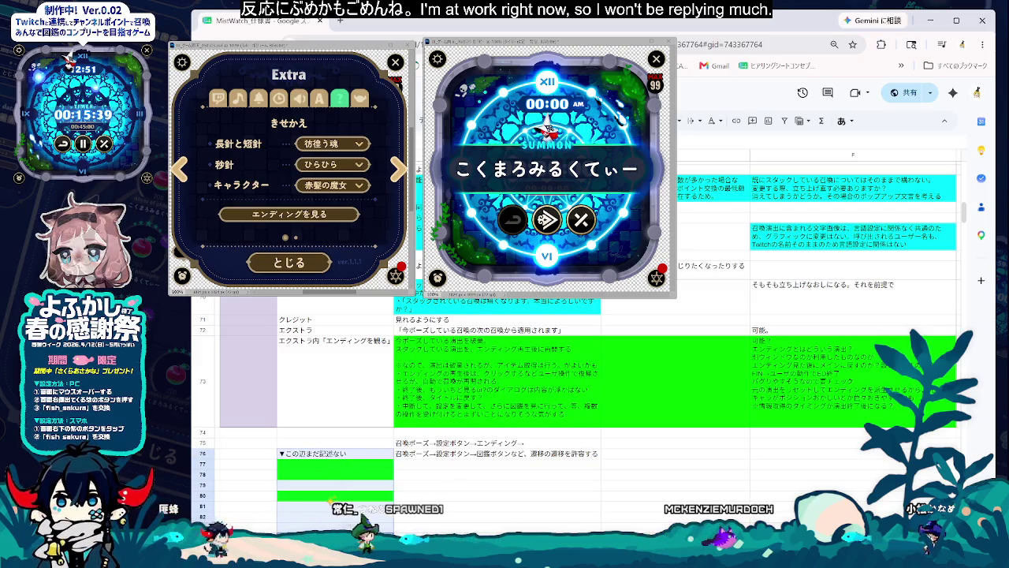
click(607, 146)
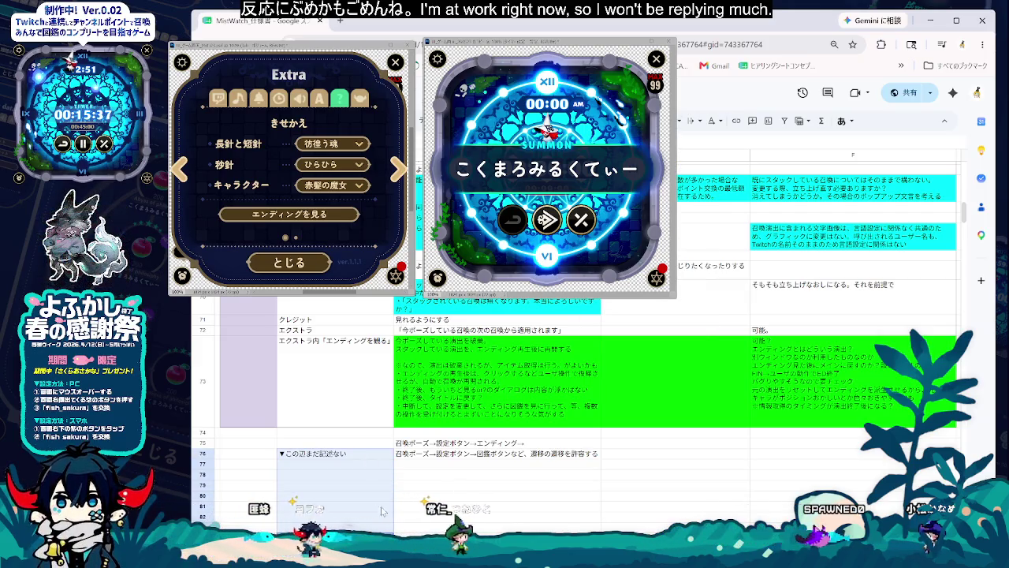
click(337, 455)
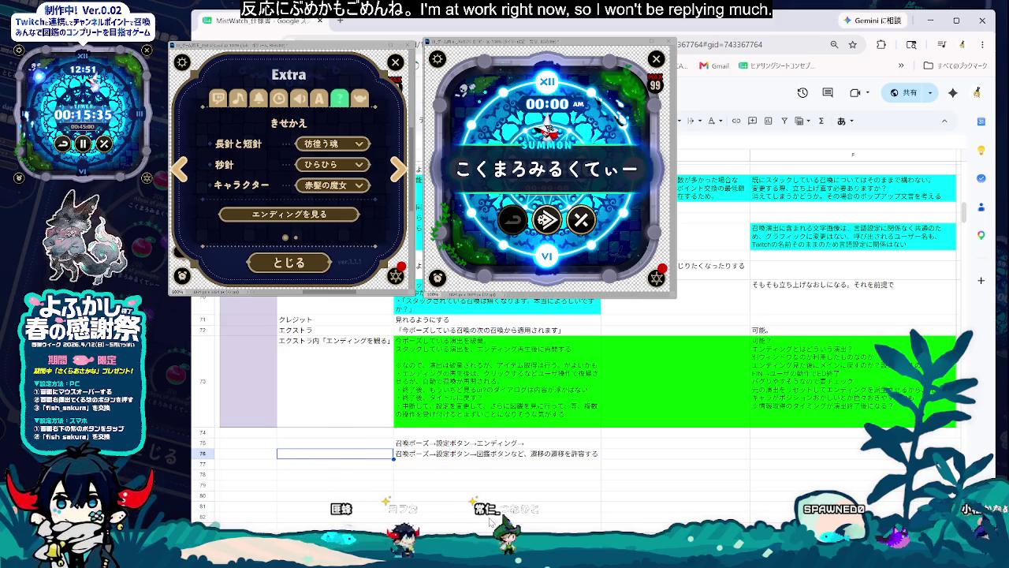
Step: Delete the ▼この辺まで記述ない marker from D76 and reopen the E76 note
drag(338, 458, 426, 517)
click(445, 464)
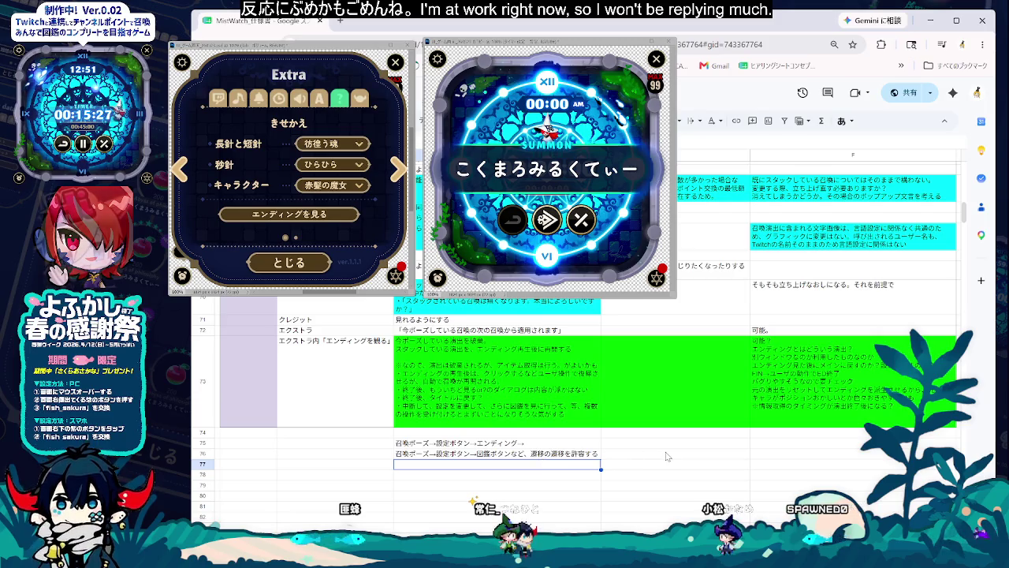
double_click(530, 453)
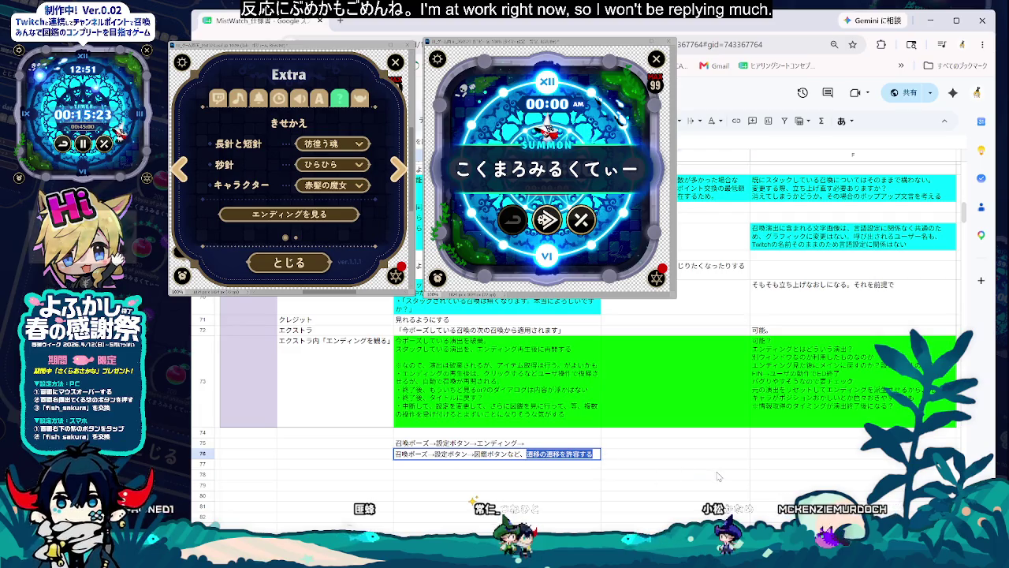
scroll(430, 483, up, 3)
scroll(429, 483, up, 3)
scroll(430, 482, up, 3)
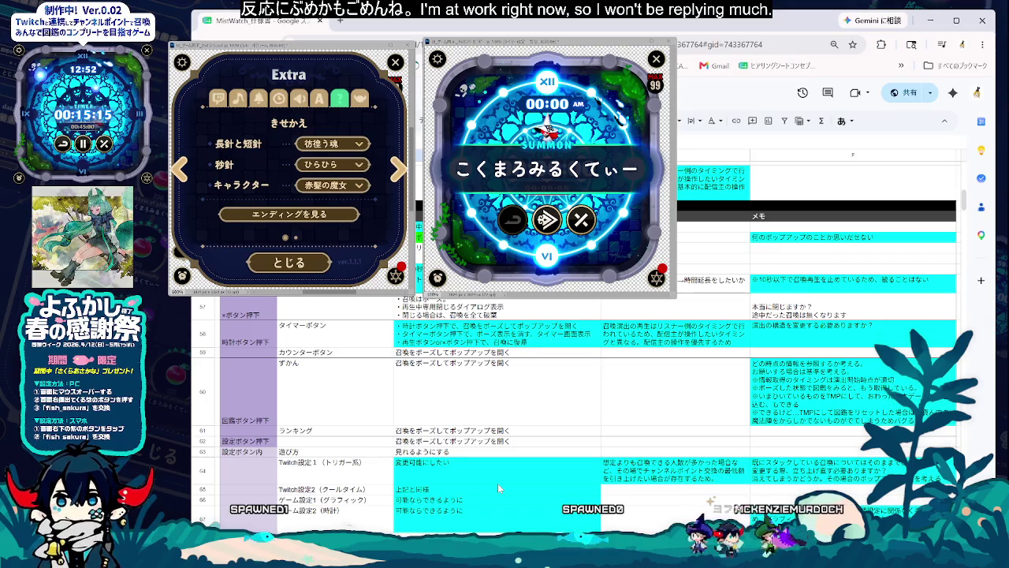
scroll(498, 487, down, 3)
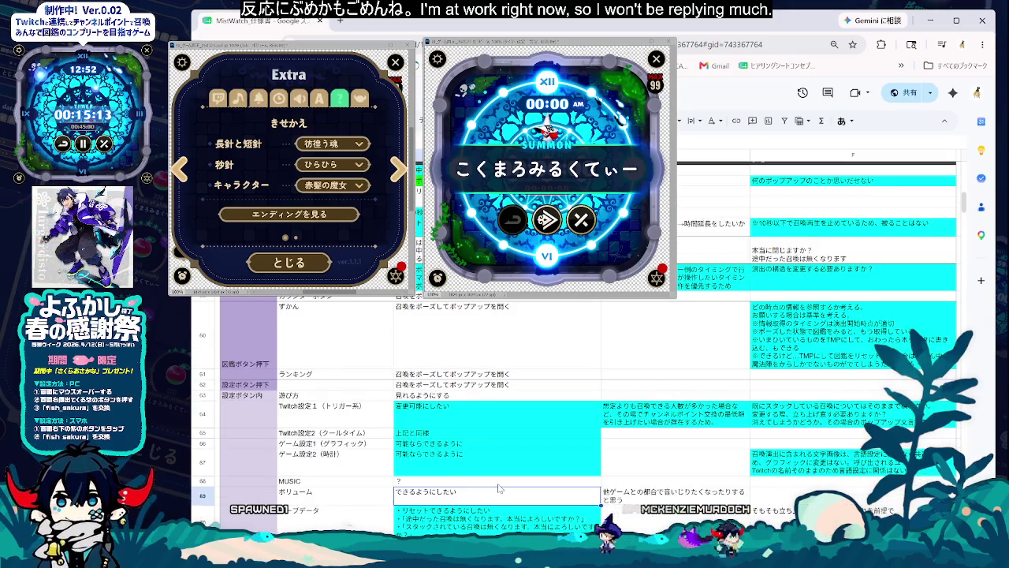
scroll(498, 487, down, 6)
scroll(339, 441, up, 5)
scroll(341, 457, up, 5)
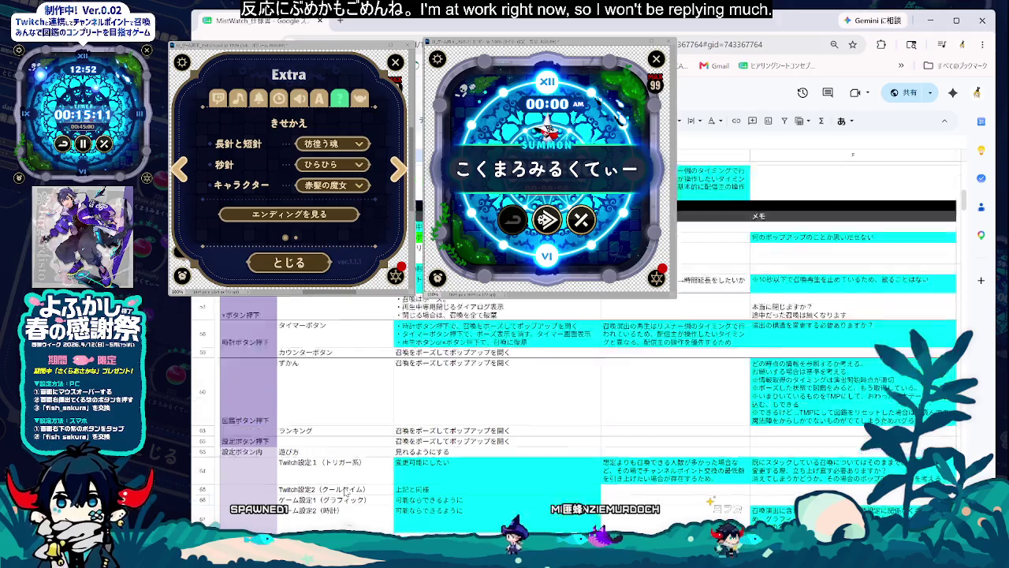
scroll(343, 473, up, 5)
scroll(345, 491, down, 5)
scroll(346, 490, down, 5)
scroll(347, 490, down, 3)
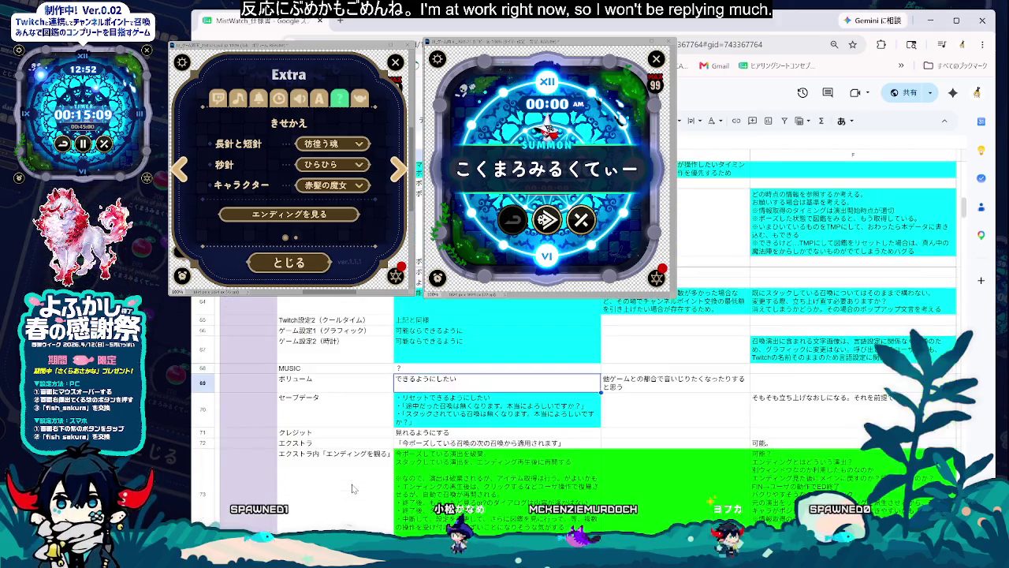
scroll(351, 488, up, 11)
scroll(354, 487, down, 6)
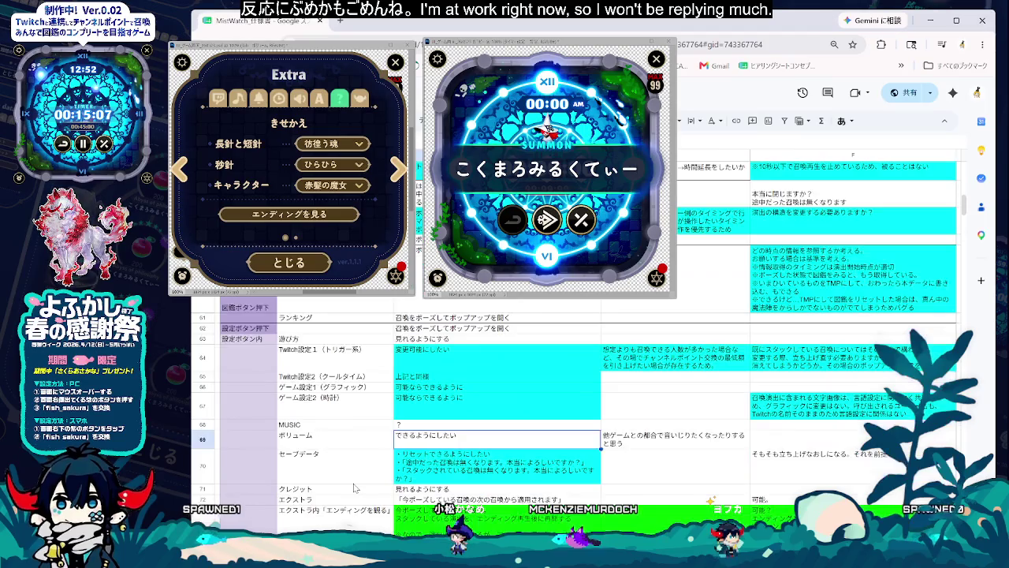
scroll(354, 489, down, 6)
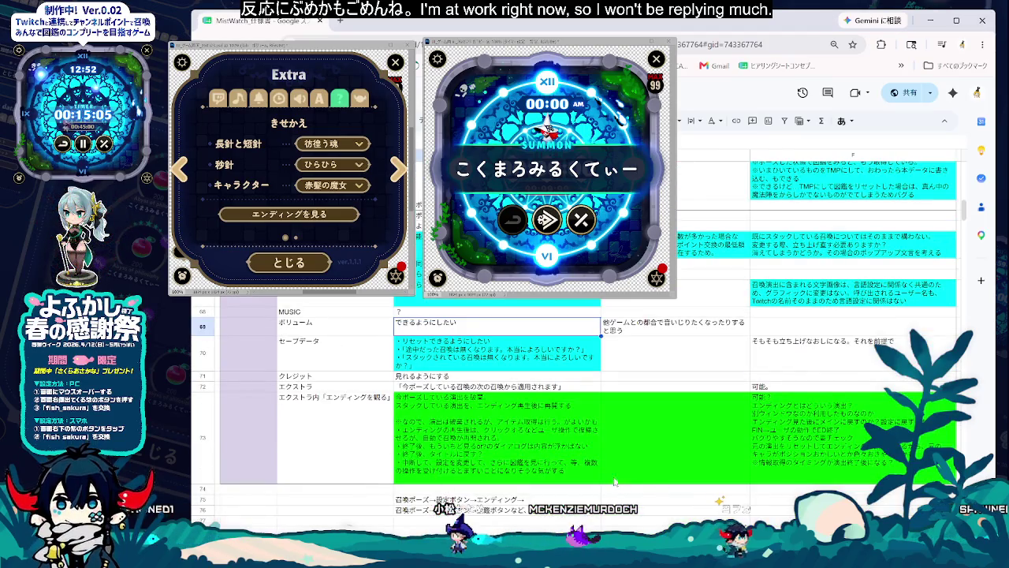
click(300, 510)
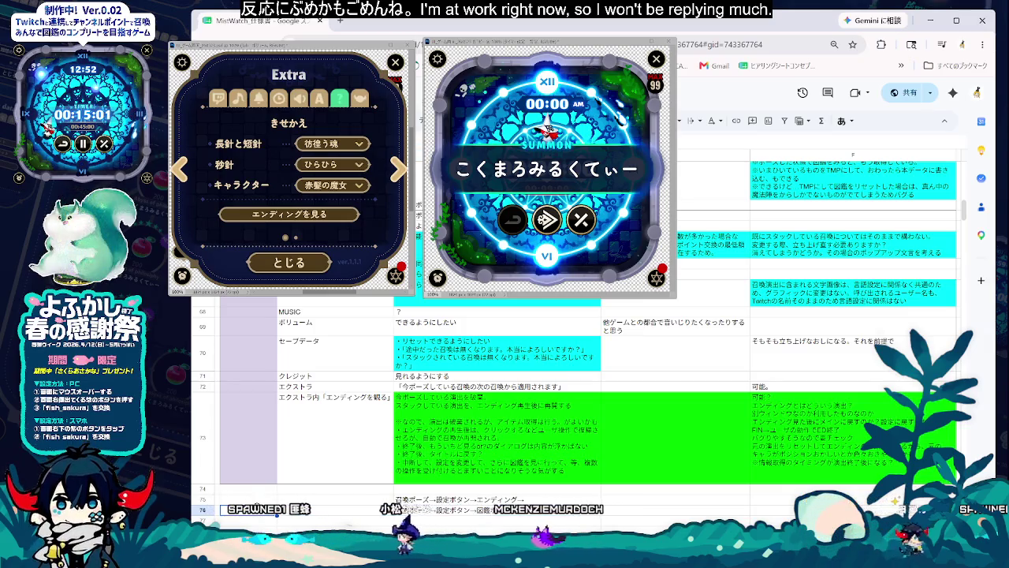
Step: Enter the label 全て in row 76's label cell
click(263, 513)
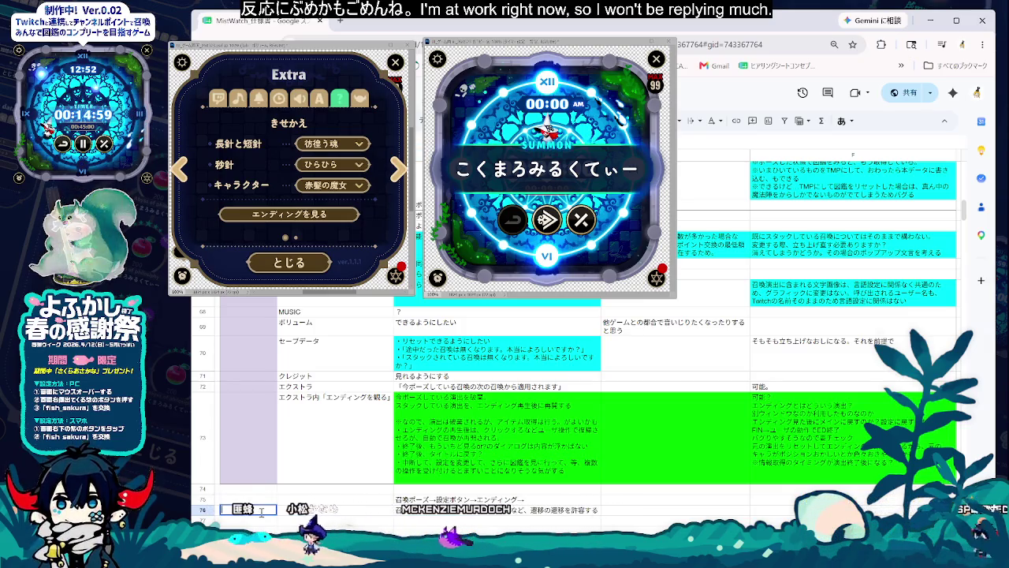
text(す)
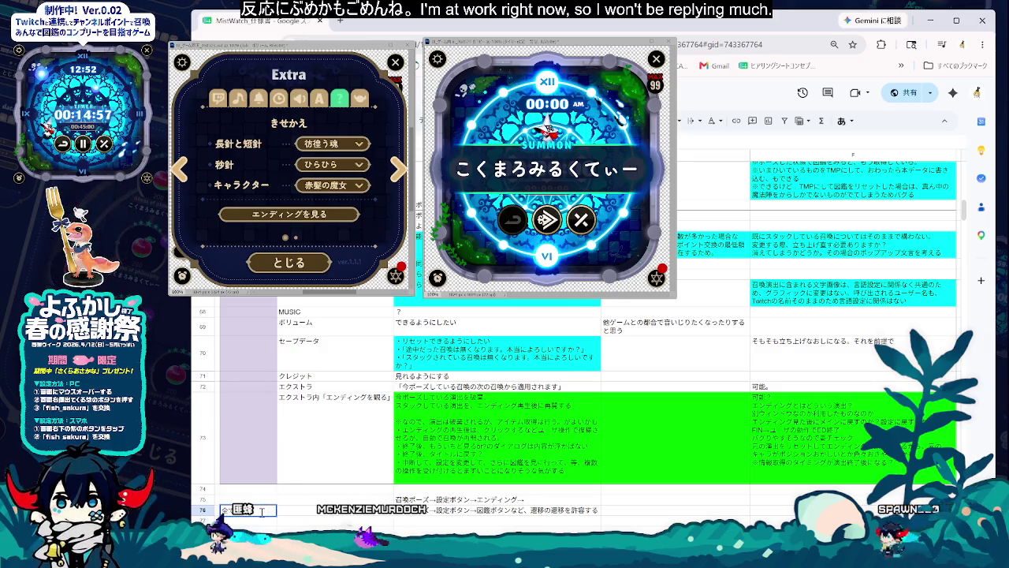
key(Return)
Step: Rewrite the opening of the row 76 note as 設定ボタン→（召喚ポーズ）
click(453, 512)
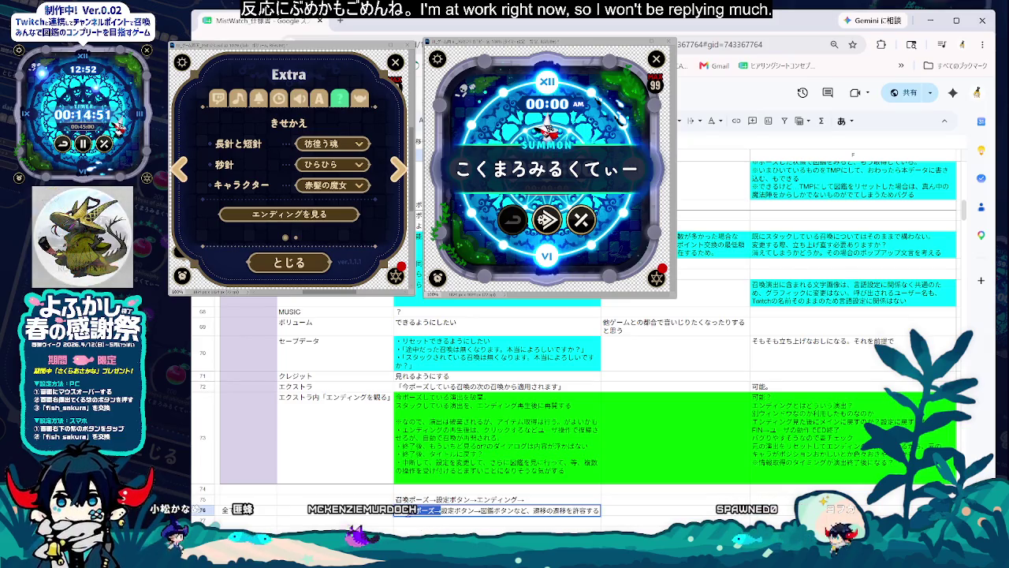
key(BackSpace)
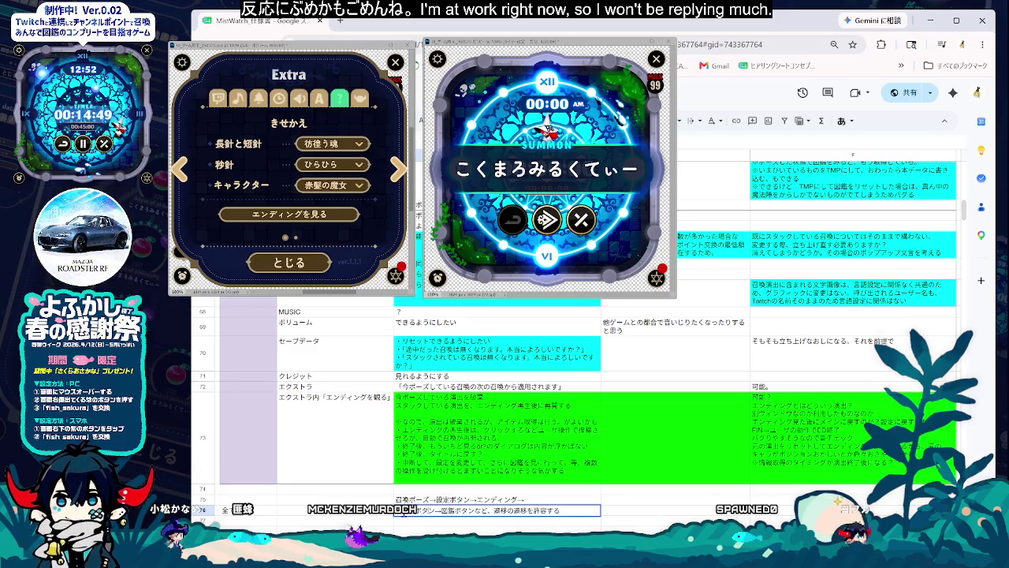
text(設定ボタン→召喚ポーズ、)
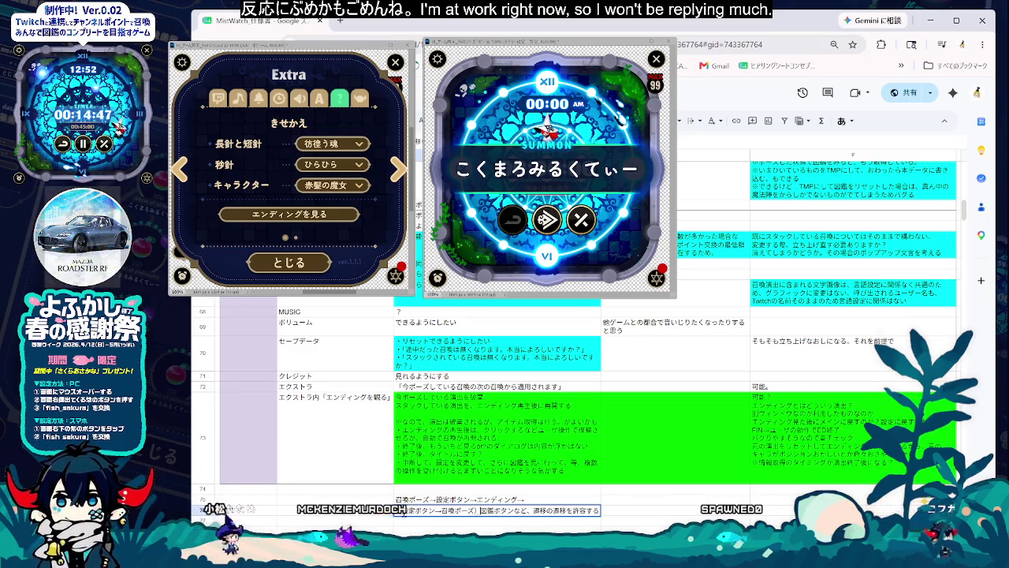
text(（)
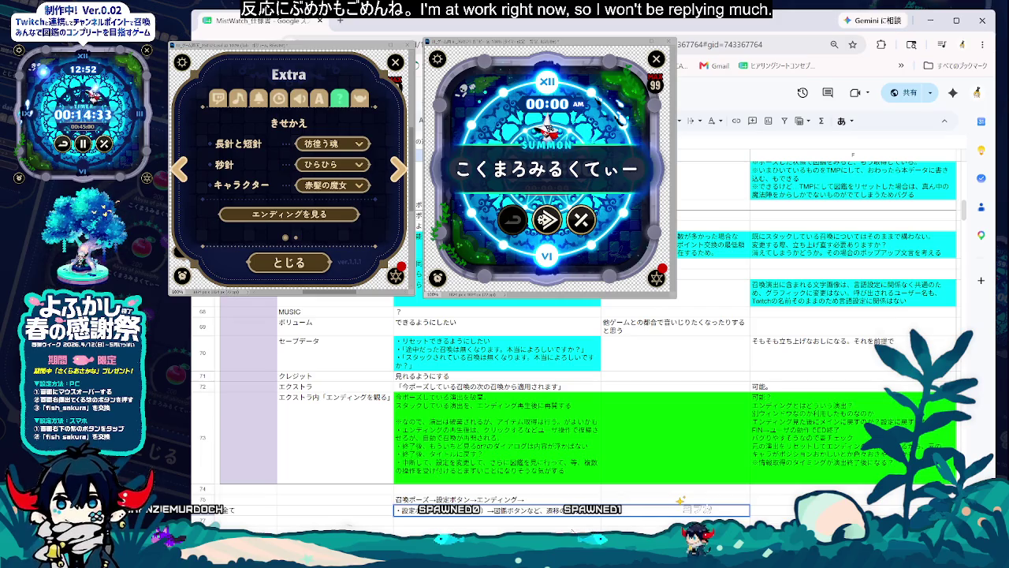
key(Return)
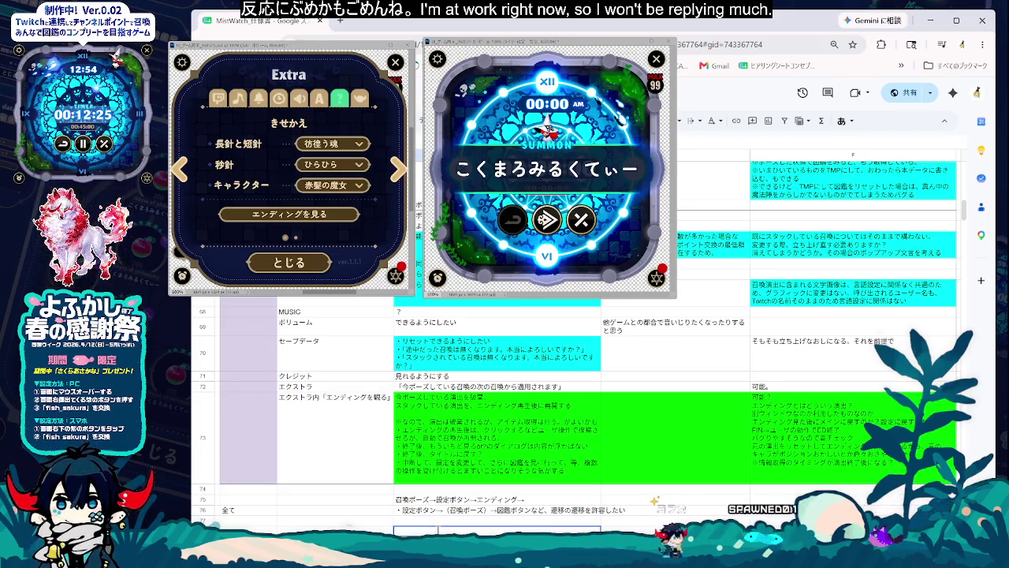
Step: Enter 演出が終わってないのに何が取れてるか分かる as the row 77 note
text(演出がおw)
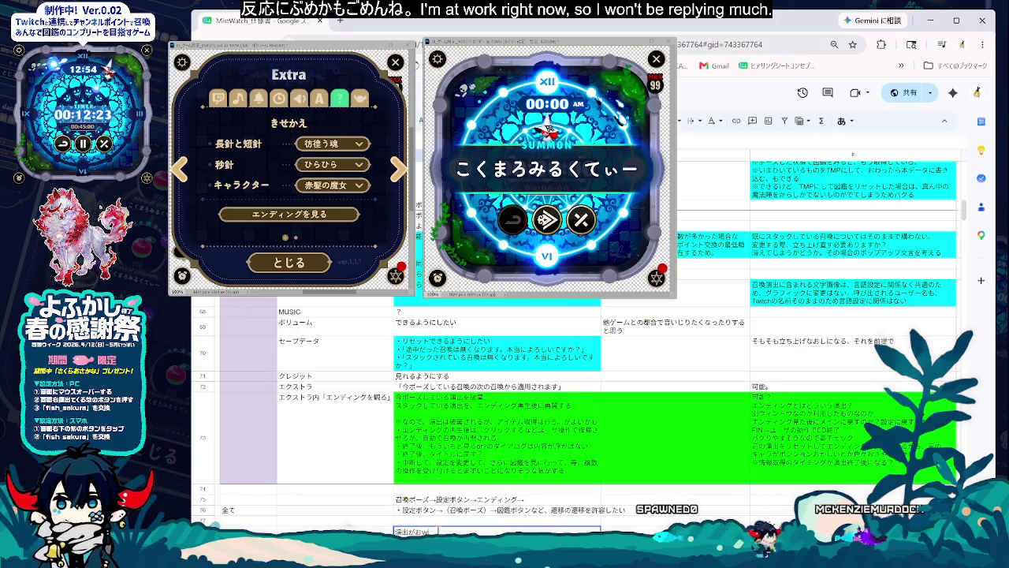
text(わってないのい)
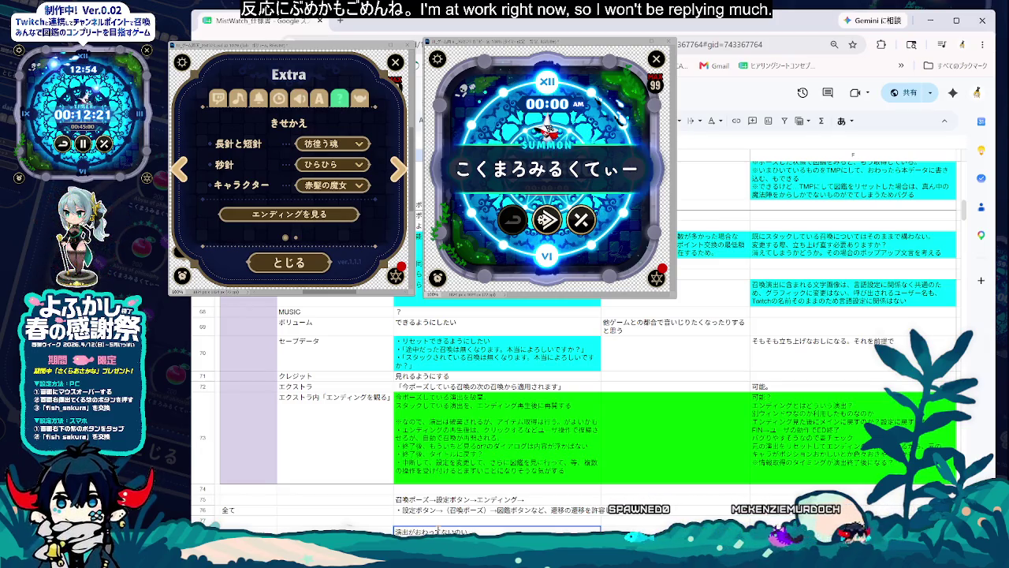
text(とれま)
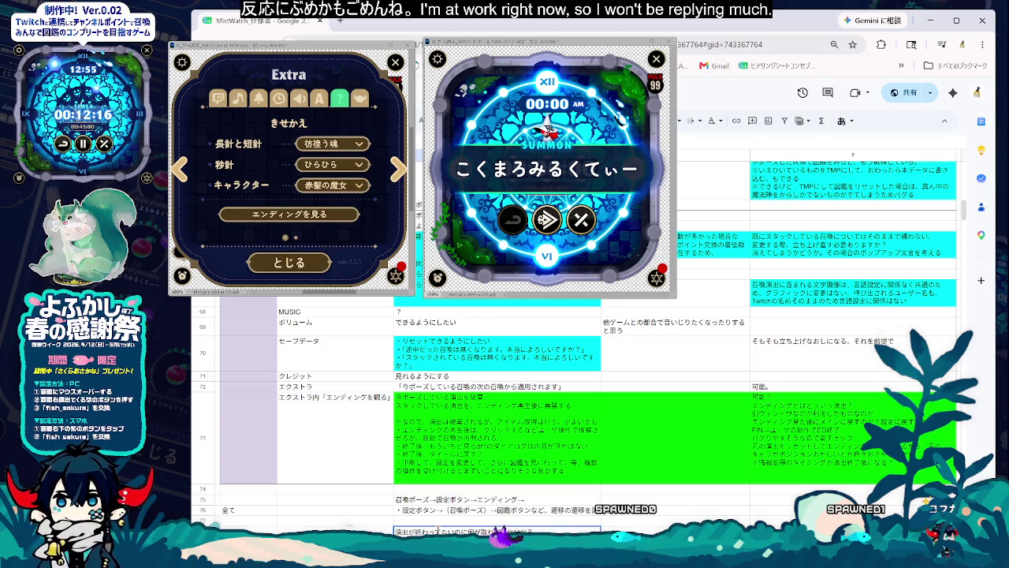
key(Return)
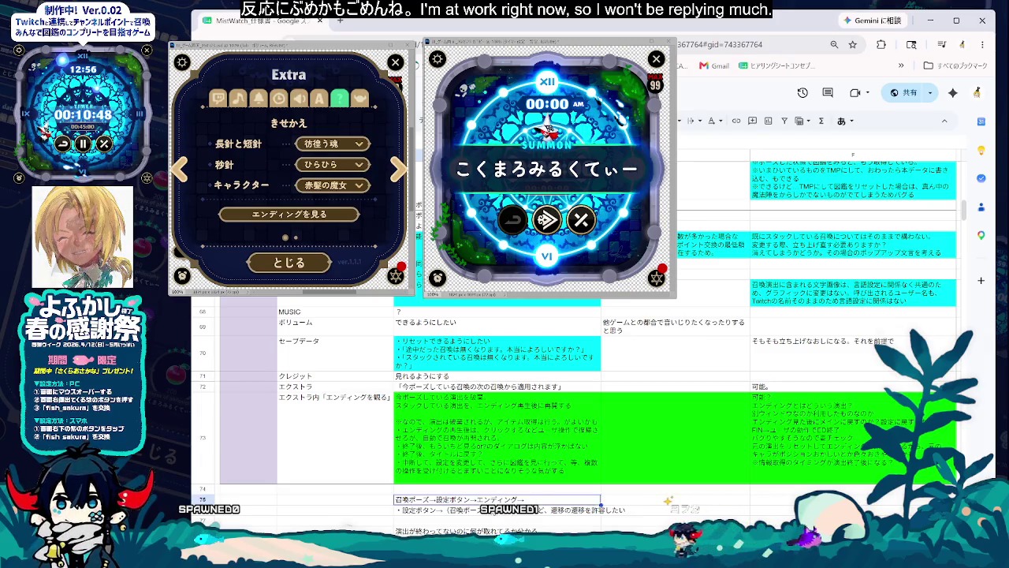
double_click(556, 510)
drag(566, 513, 580, 513)
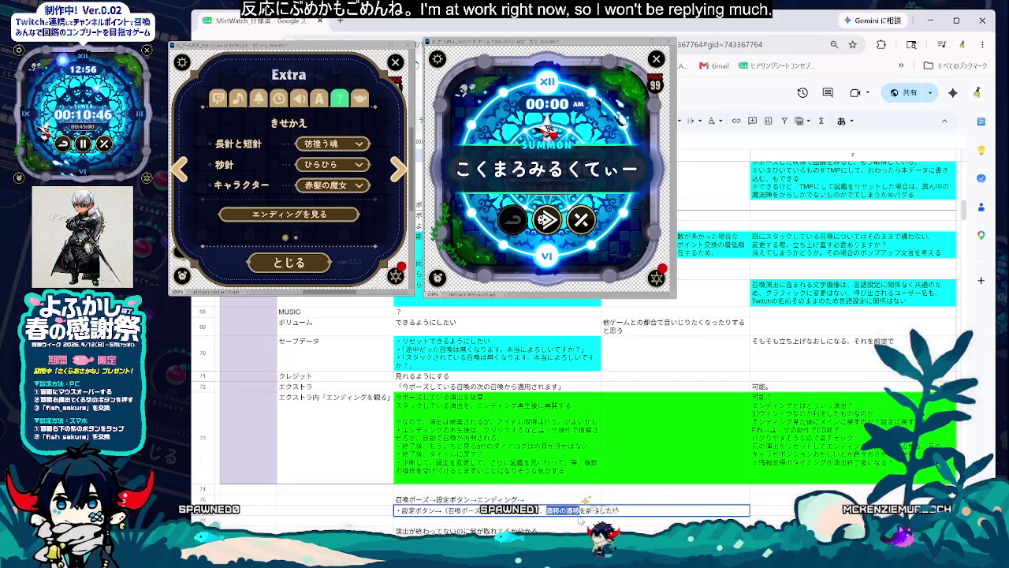
key(Escape)
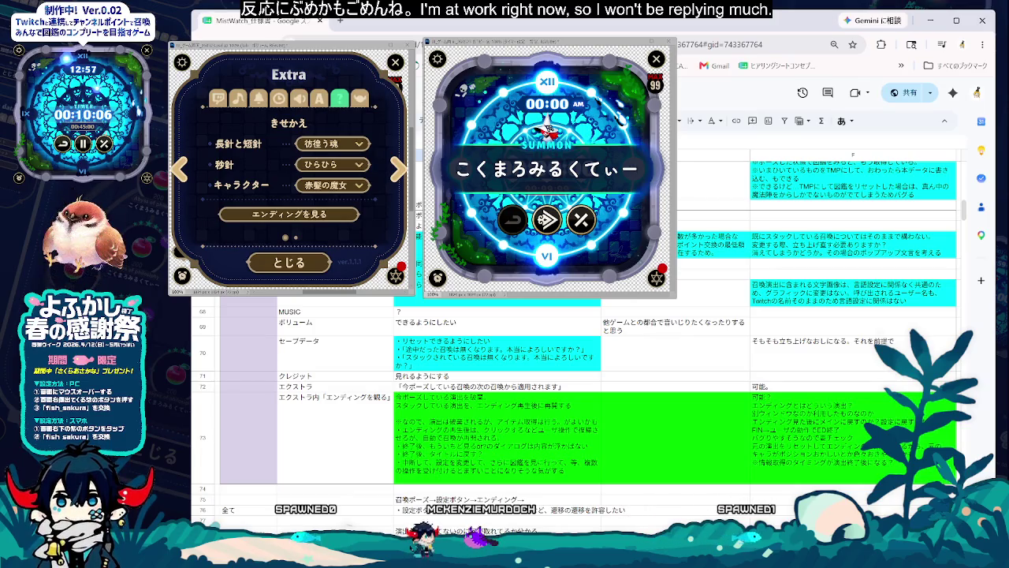
Step: Change row 75's flow to 設定ボタン押下→召喚ポーズ→設定画面→エンディング→
click(471, 499)
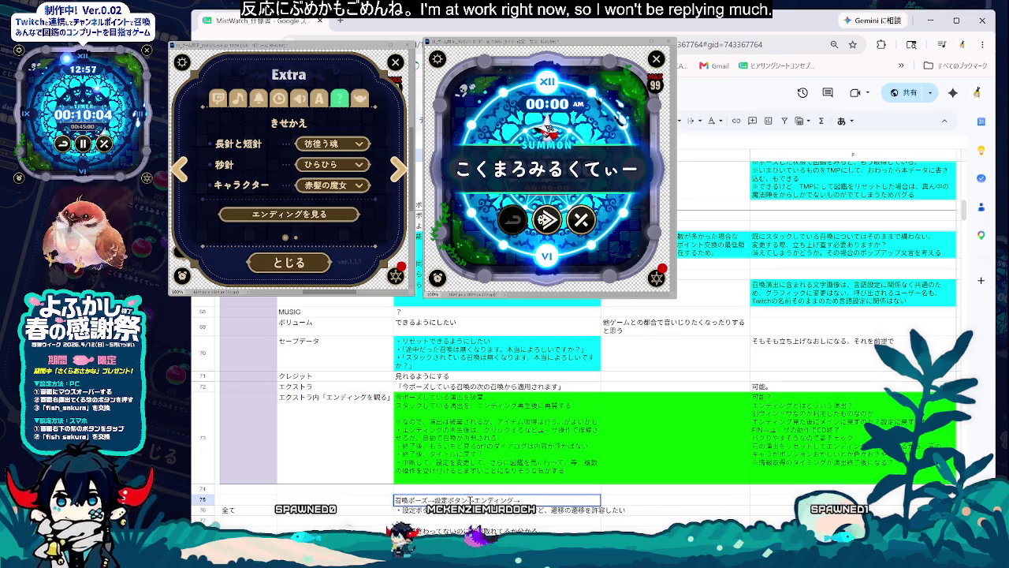
double_click(466, 499)
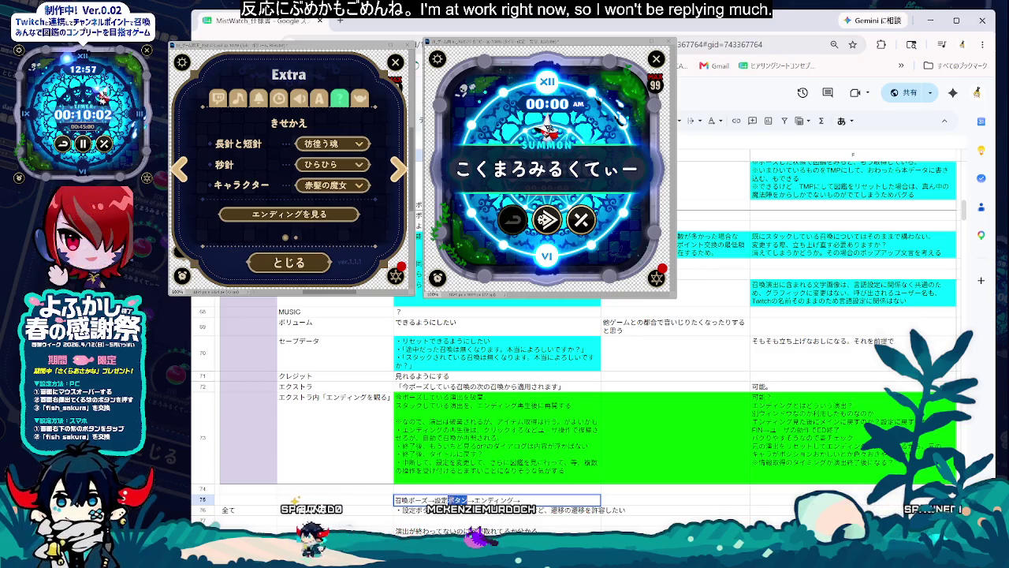
text(画面)
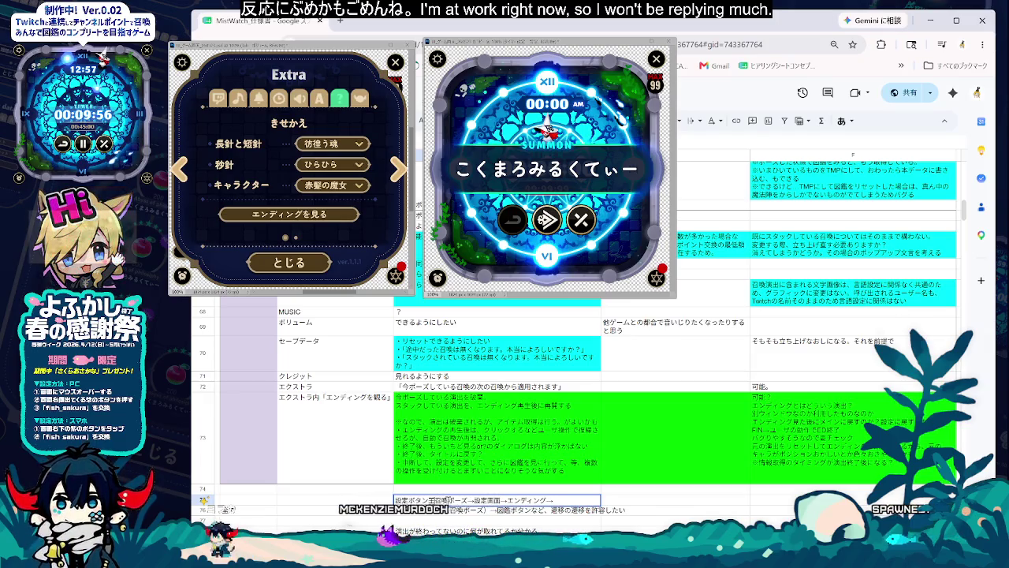
text(おう)
key(space)
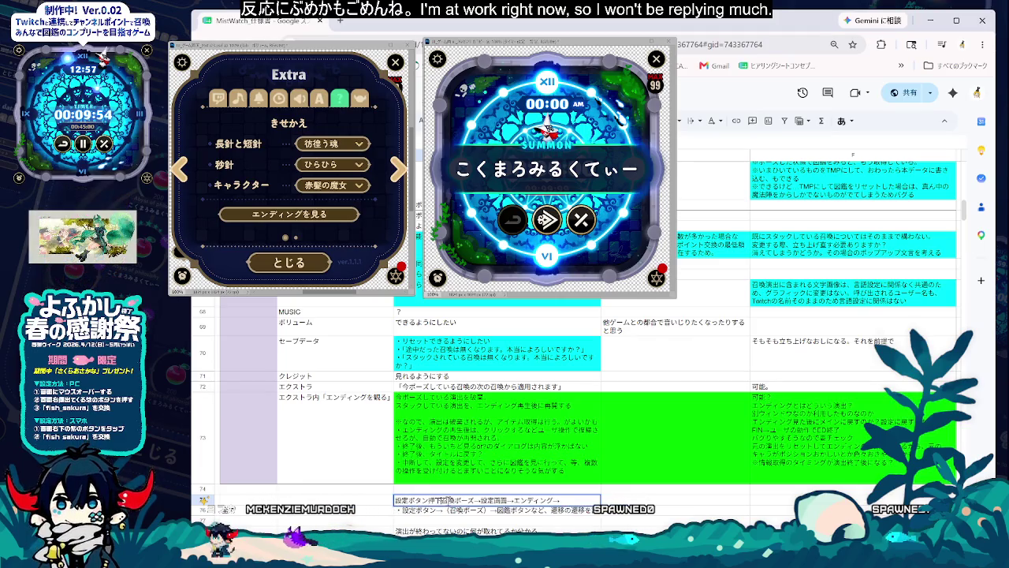
key(Return)
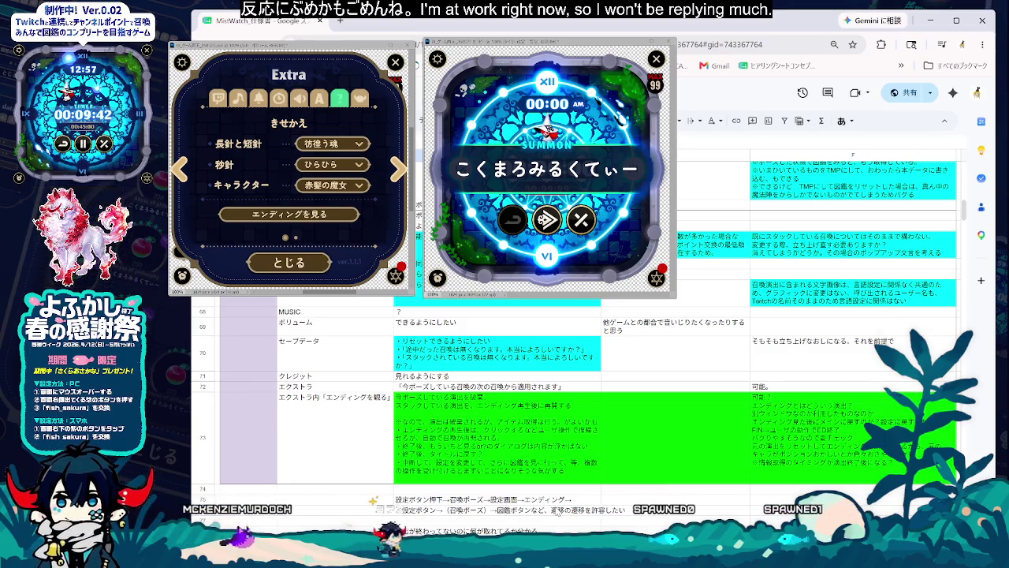
double_click(580, 501)
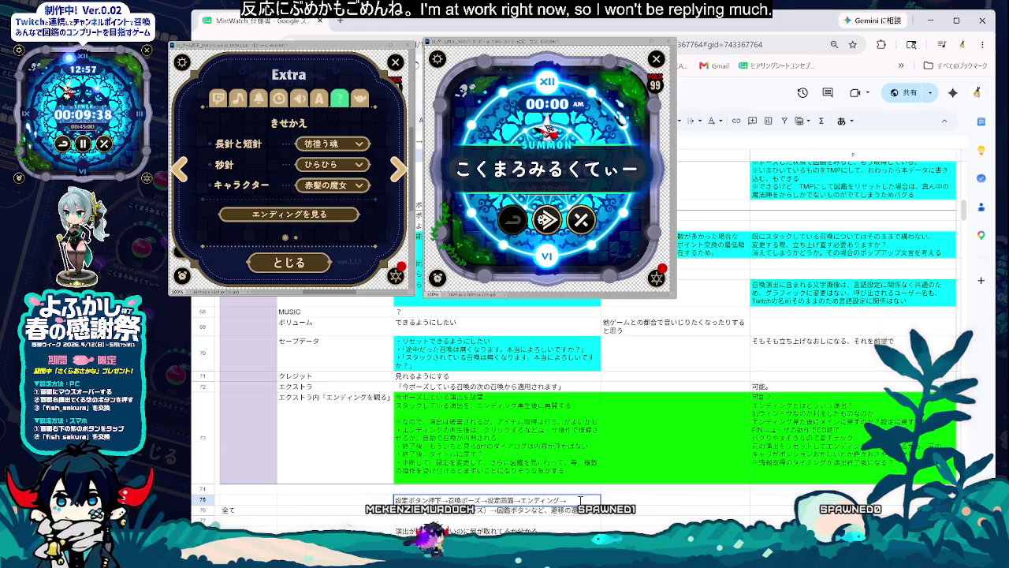
click(449, 530)
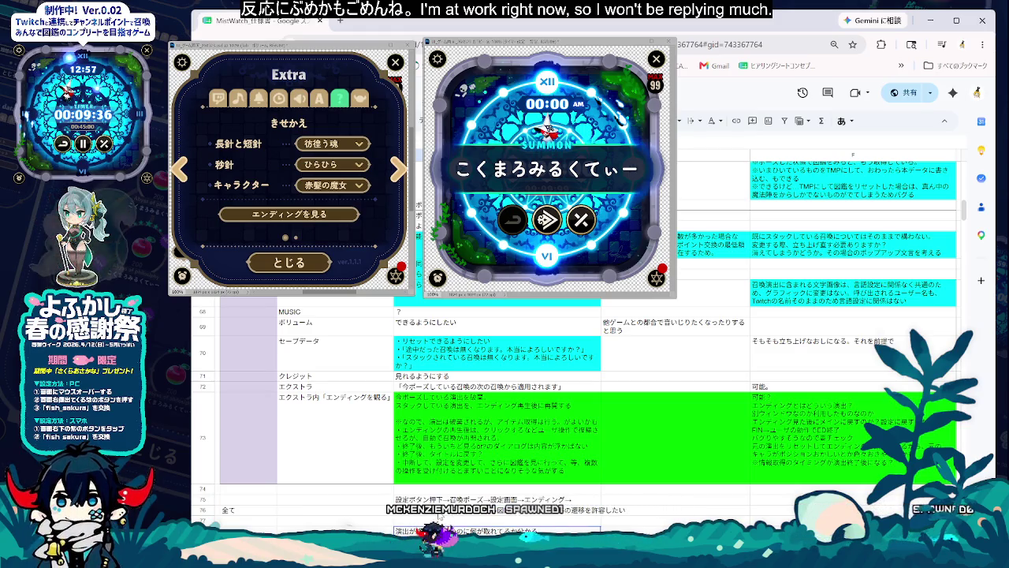
double_click(552, 510)
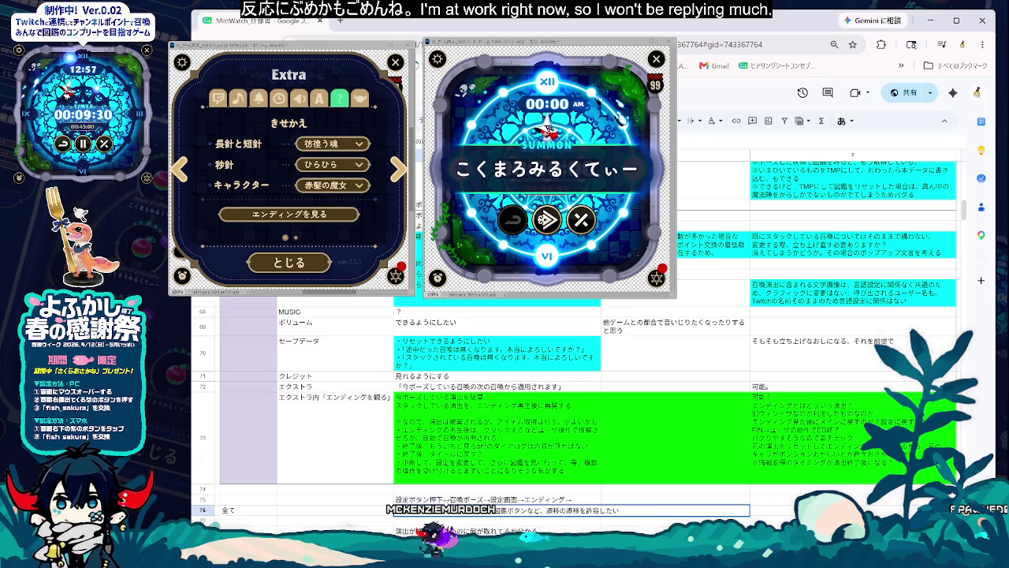
click(446, 500)
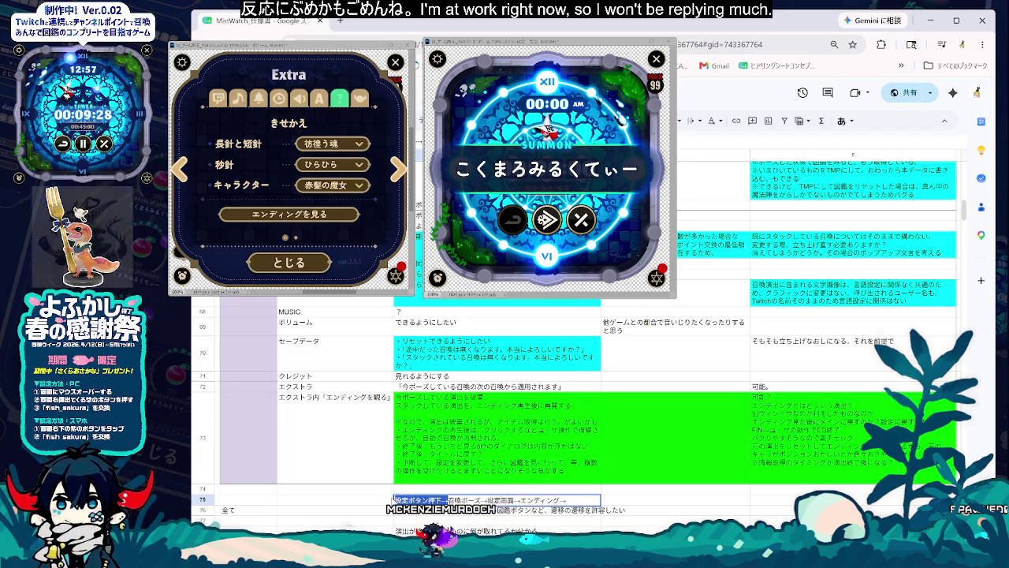
key(Return)
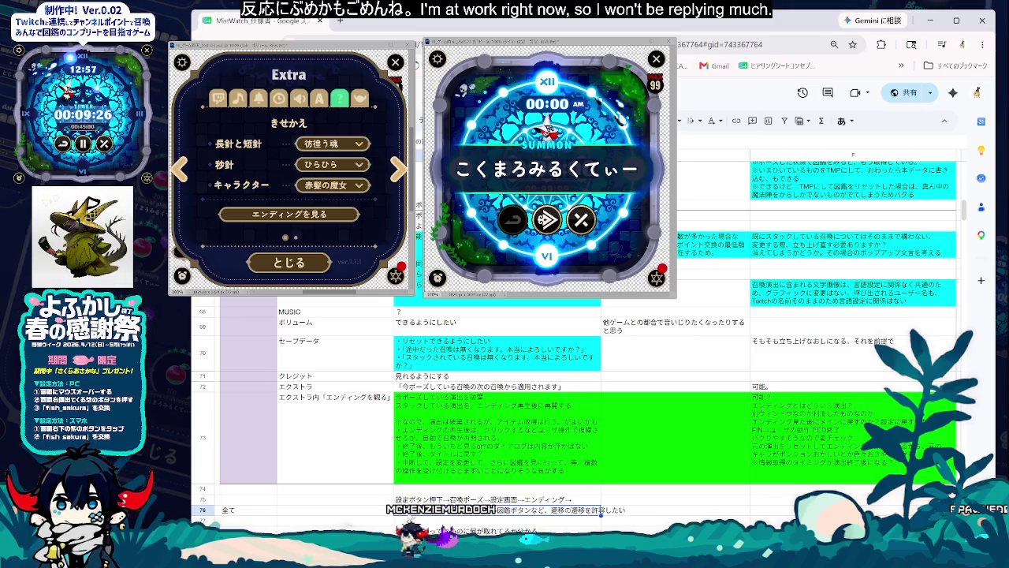
key(Return)
text(中)
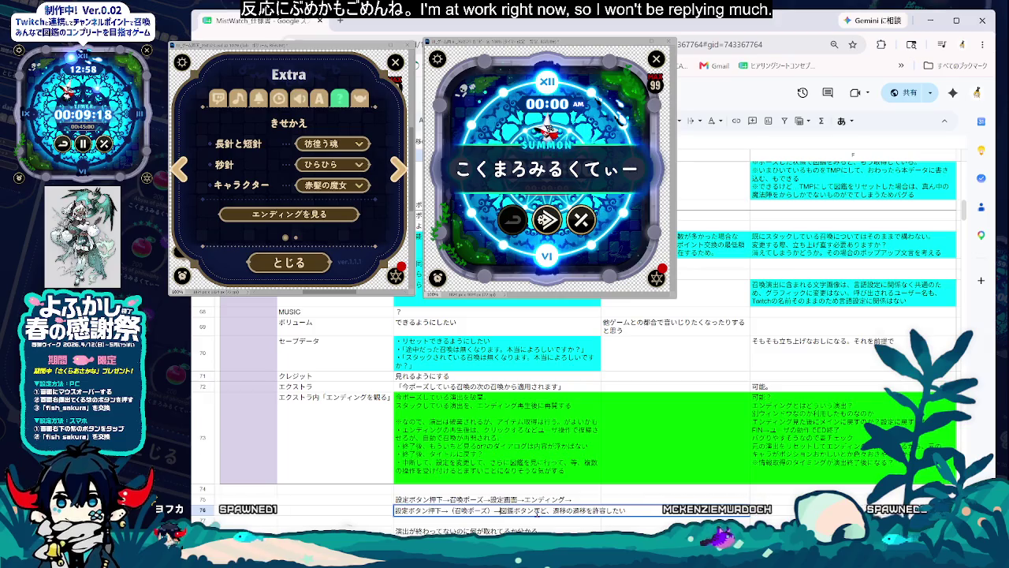
text(せってい)
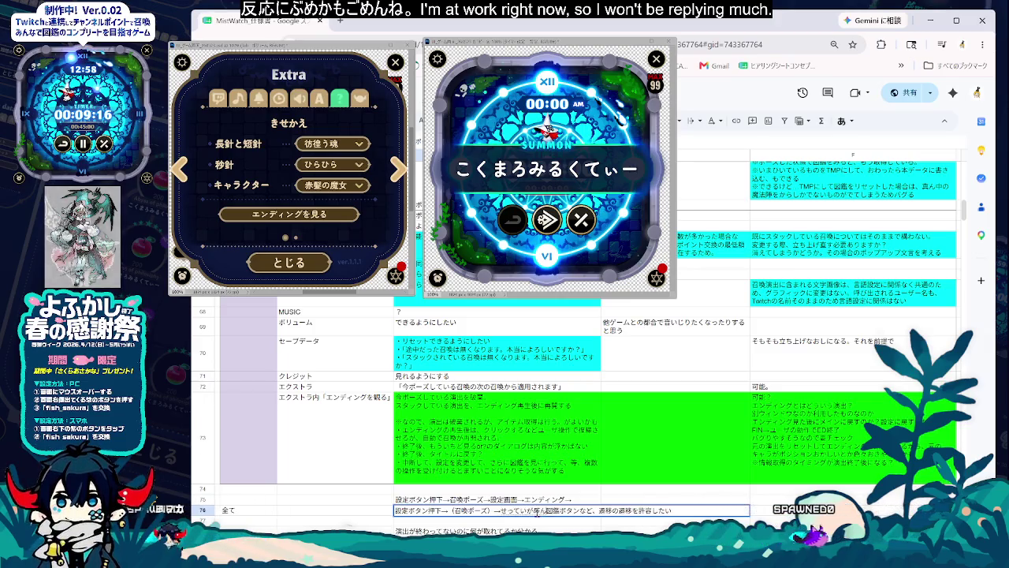
text(がめん→)
key(space)
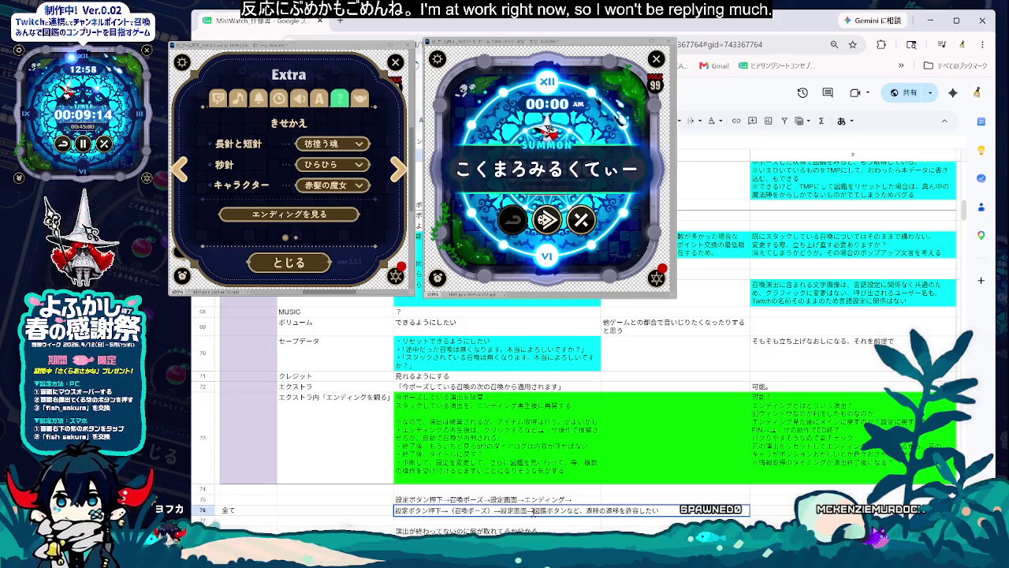
key(Return)
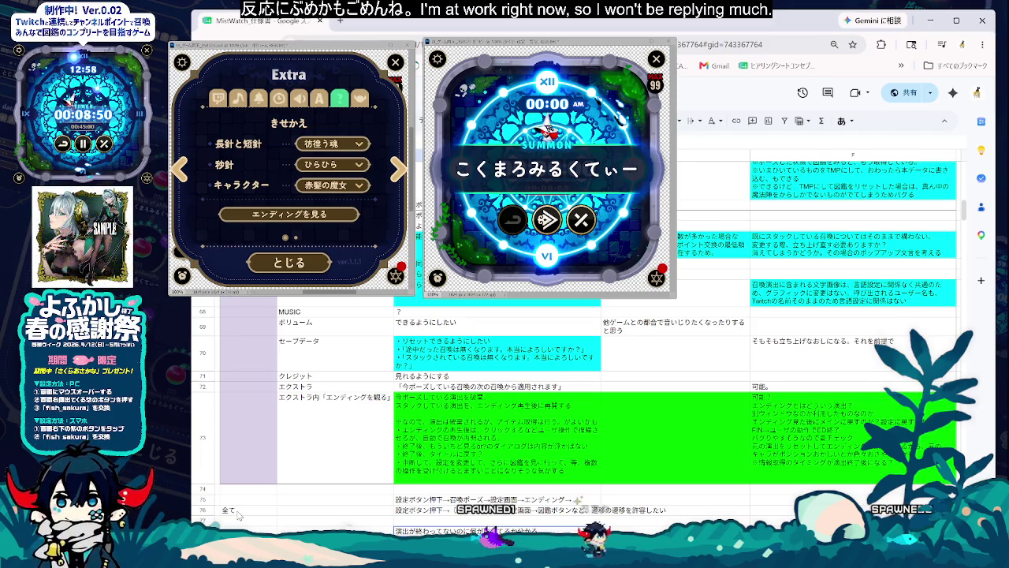
Step: Give memo cell F60 a bright green fill
scroll(237, 514, up, 3)
scroll(260, 397, up, 1)
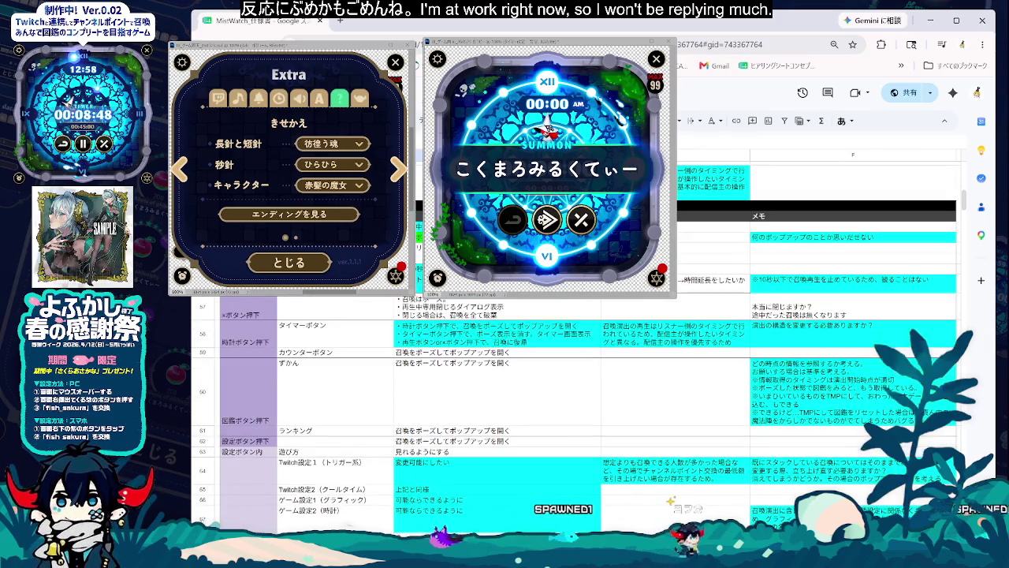
click(260, 397)
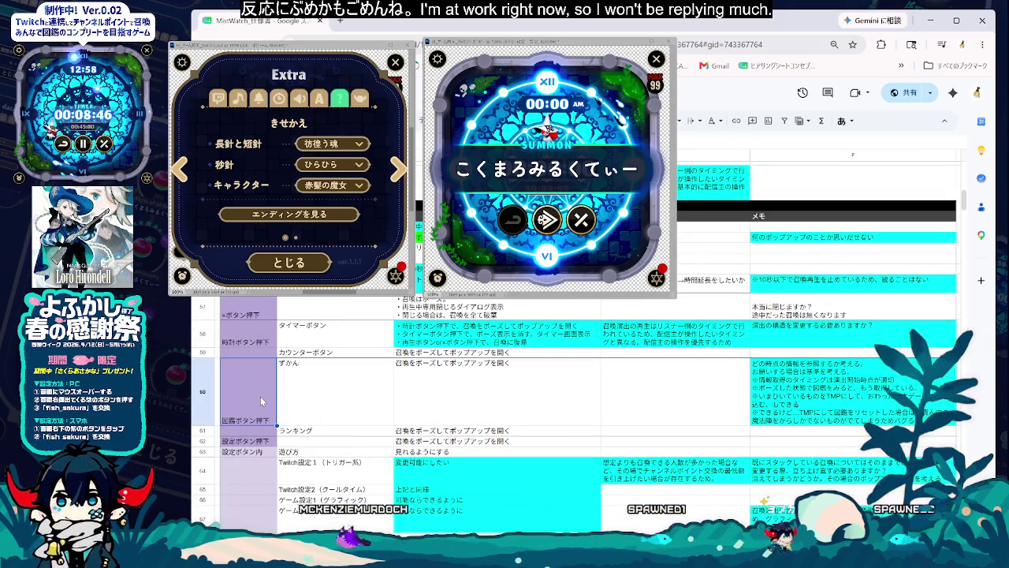
click(443, 402)
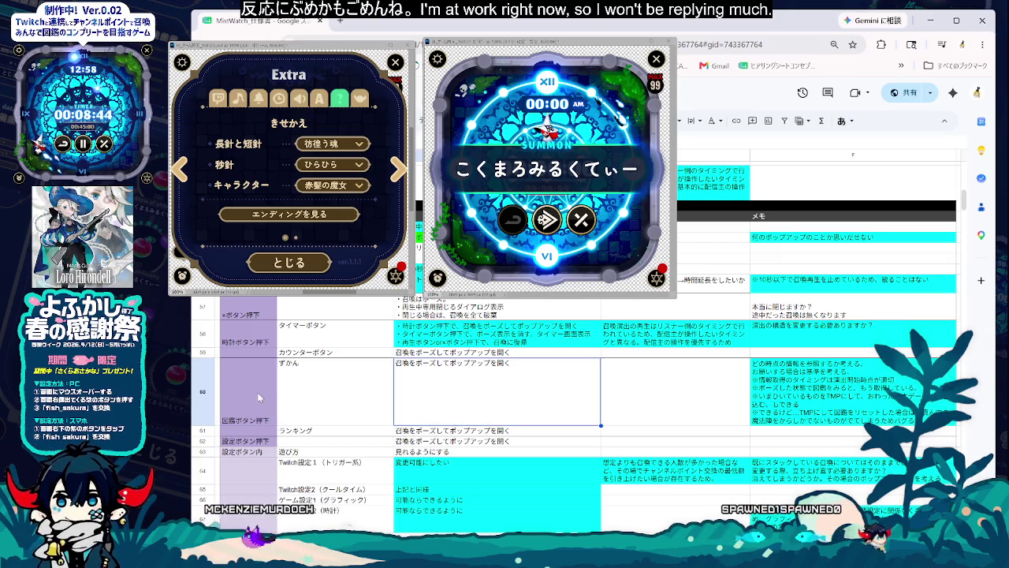
click(257, 391)
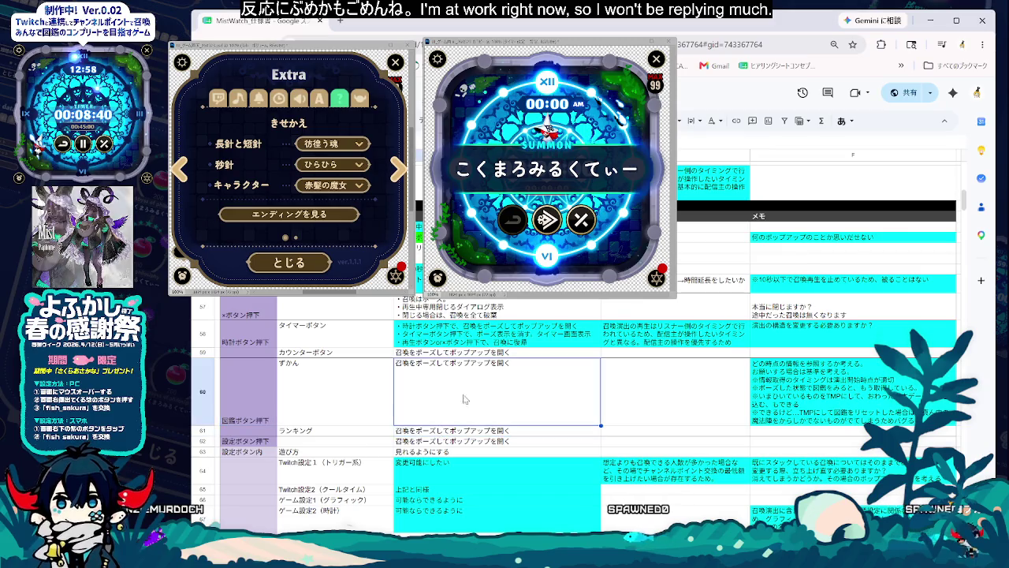
click(800, 402)
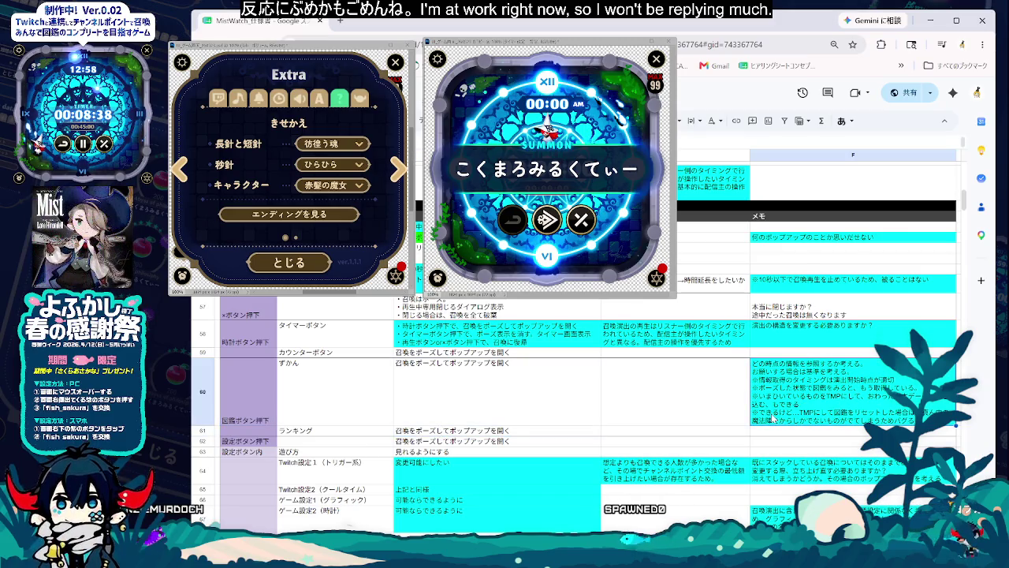
click(591, 120)
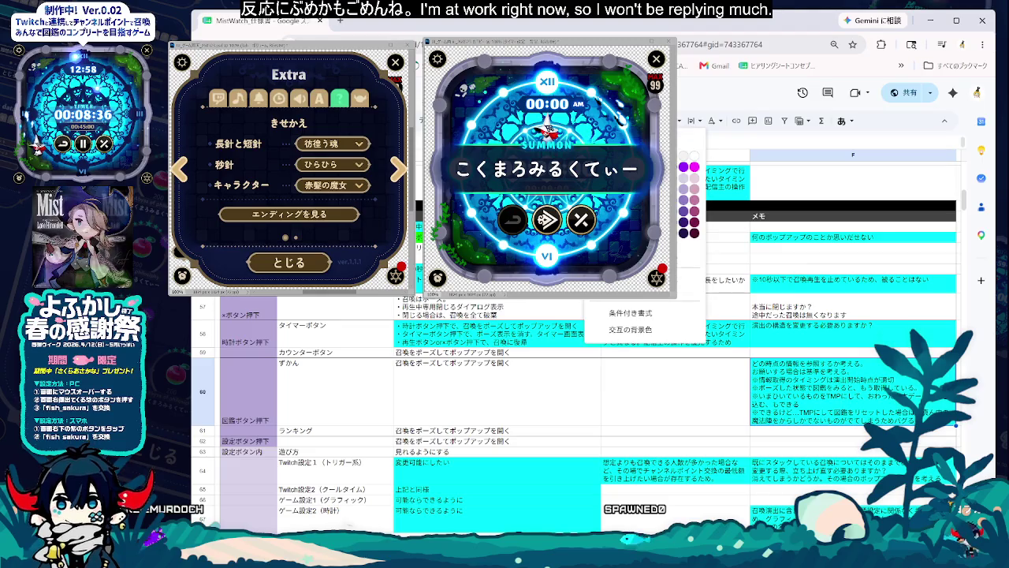
click(636, 167)
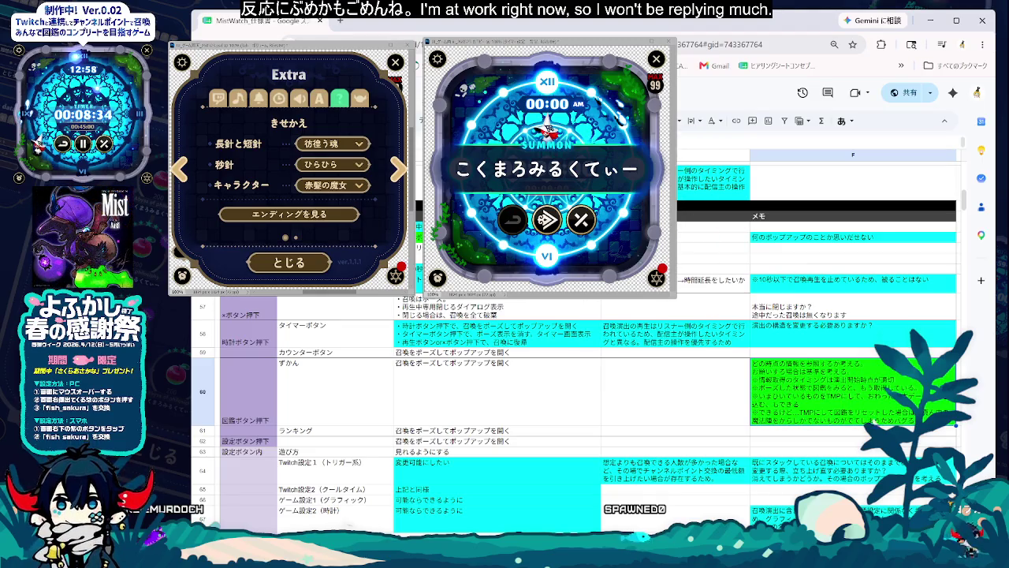
Step: Check the neighbouring memo cell F61 and row 60 after the fill
click(860, 433)
scroll(861, 433, down, 2)
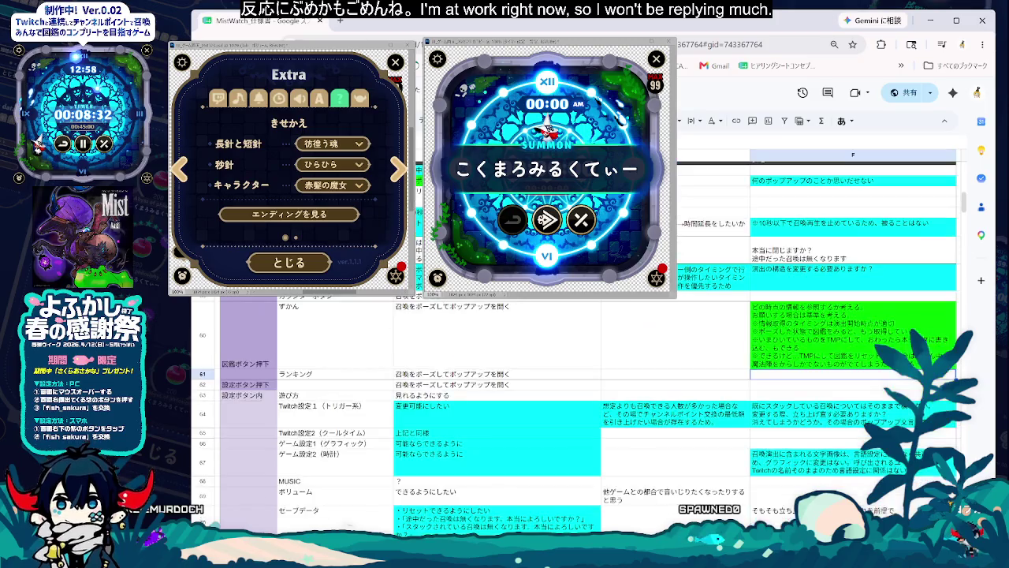
scroll(861, 433, down, 1)
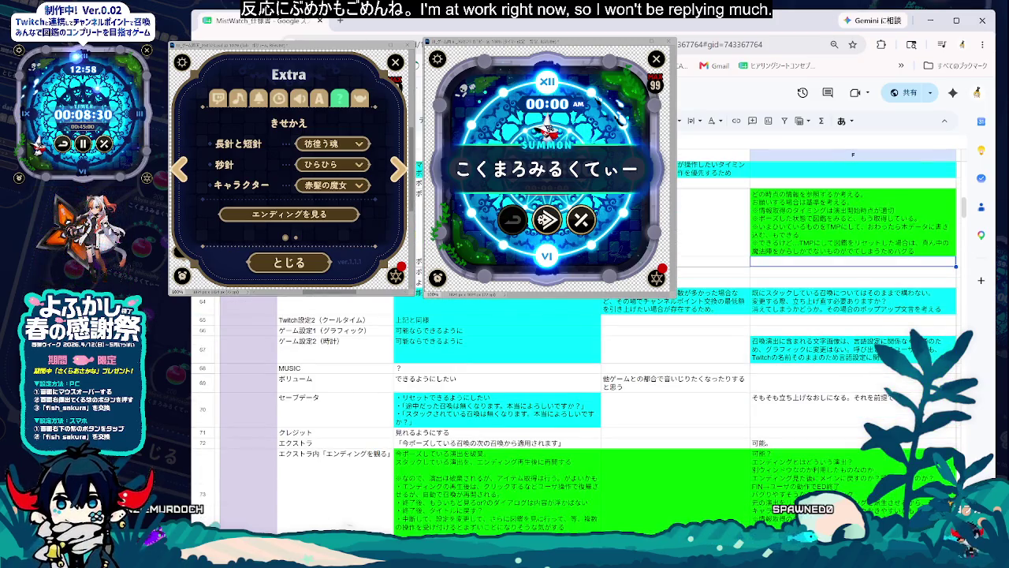
scroll(861, 432, up, 1)
scroll(861, 433, up, 1)
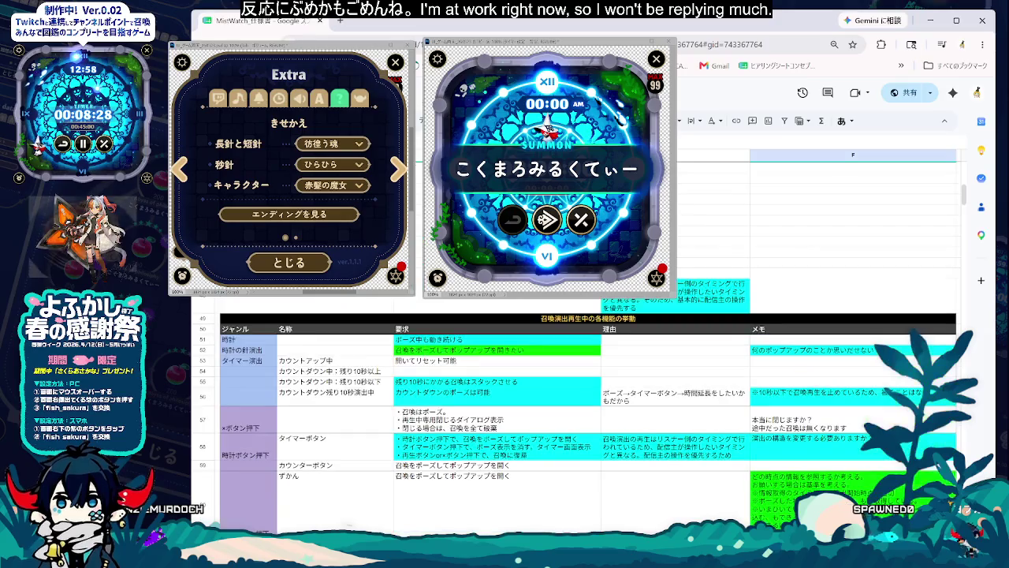
scroll(860, 433, up, 1)
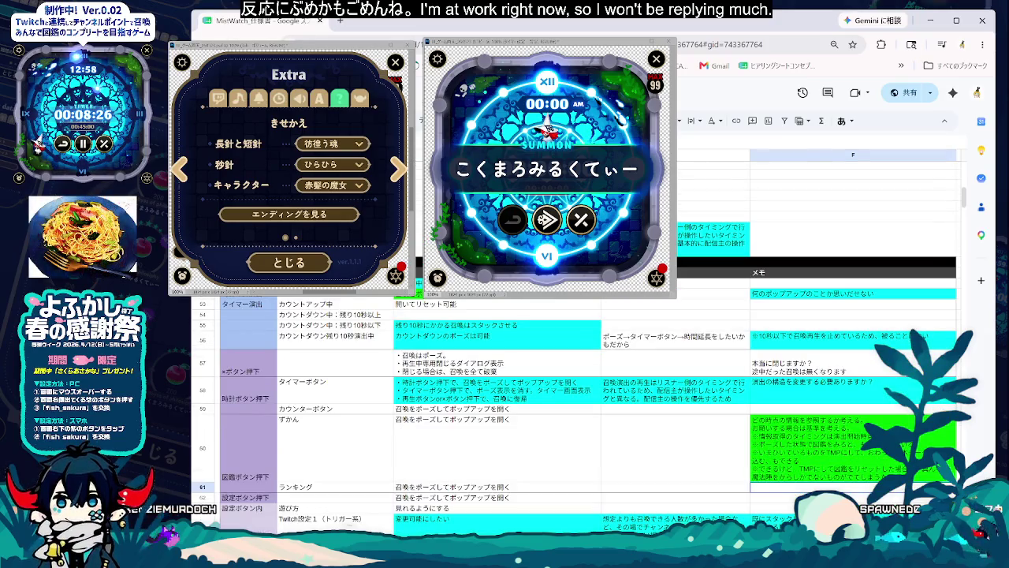
click(795, 476)
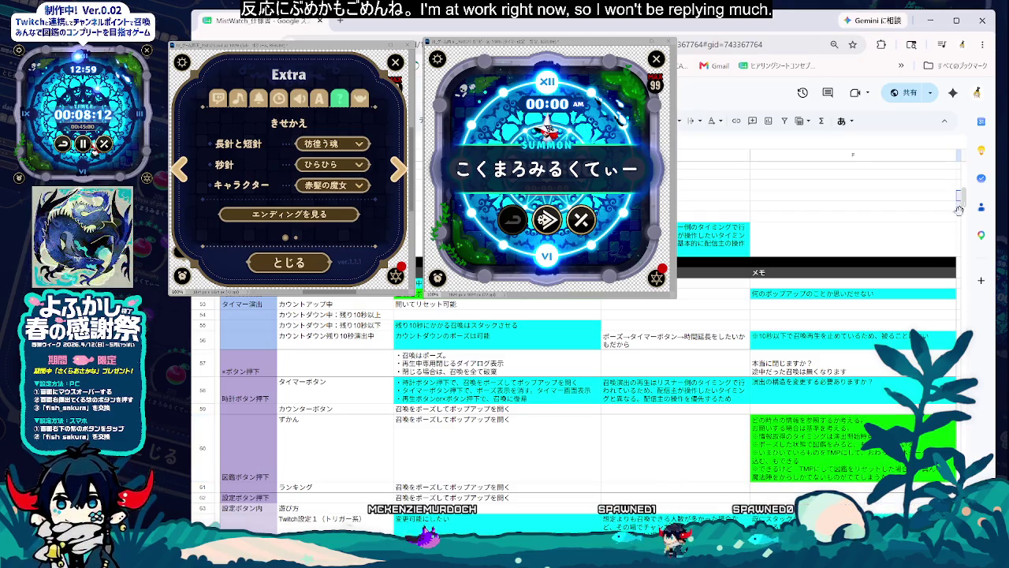
drag(961, 202, 964, 214)
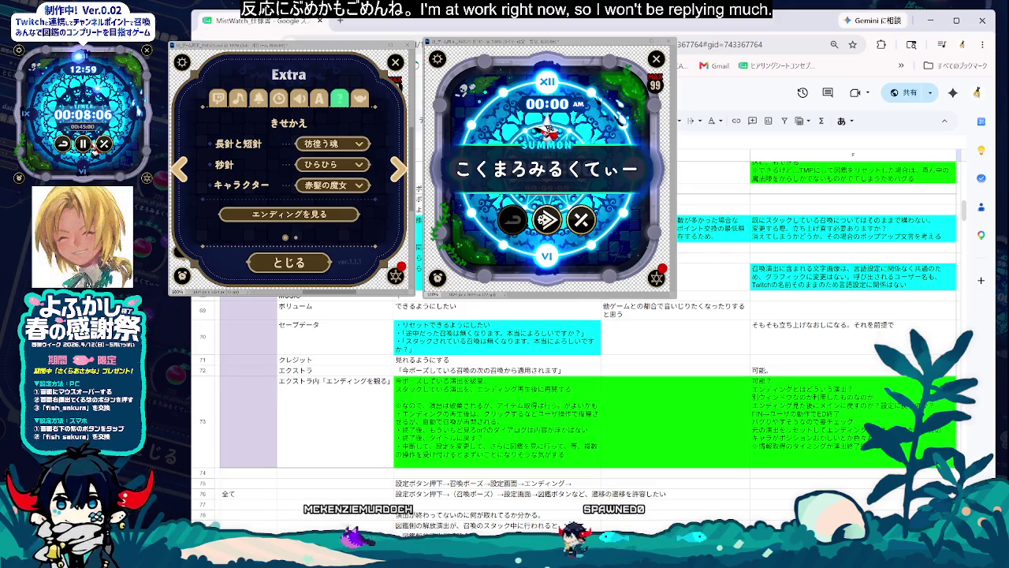
key(ctrl+shift+Page_Down)
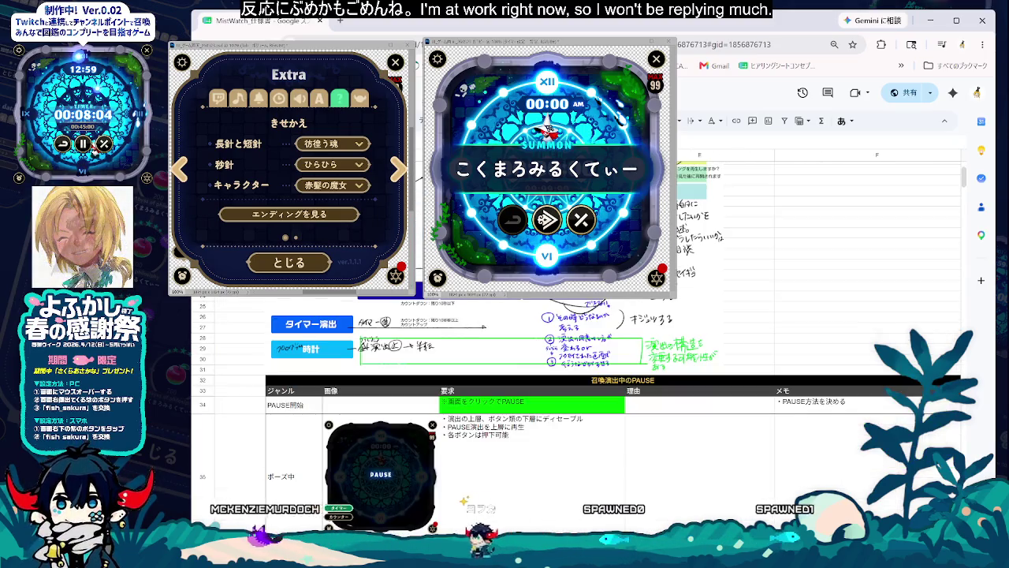
key(ctrl+shift+Page_Down)
key(ctrl+shift+Page_Down)
key(ctrl+shift+Page_Down)
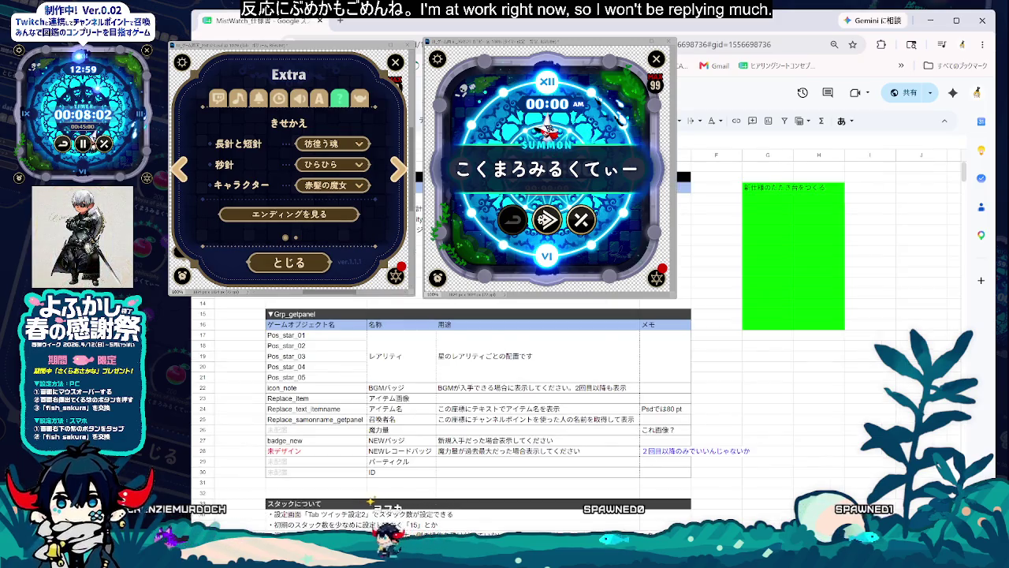
scroll(474, 395, down, 2)
scroll(473, 394, down, 1)
scroll(473, 394, down, 1)
key(ctrl+shift+Page_Up)
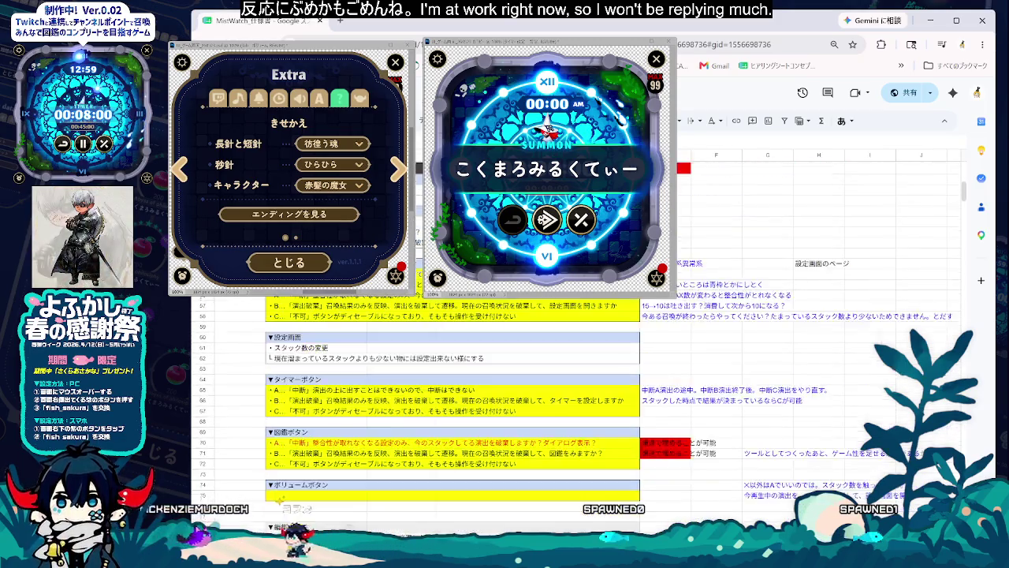
key(ctrl+shift+Page_Up)
key(ctrl+shift+Page_Up)
key(ctrl+shift+Page_Up)
key(ctrl+shift+Page_Down)
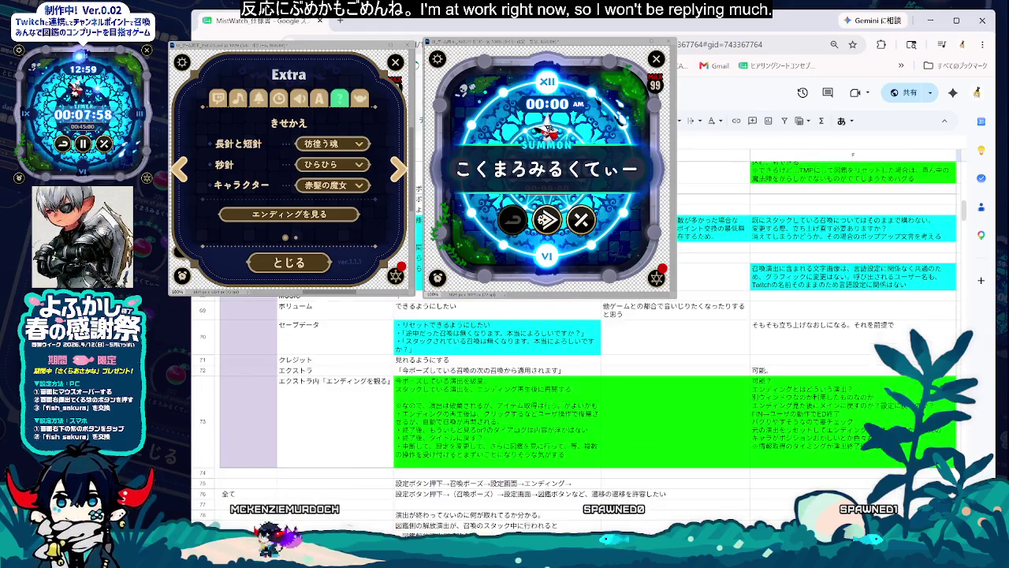
scroll(575, 395, up, 1)
scroll(575, 394, up, 2)
scroll(575, 395, up, 2)
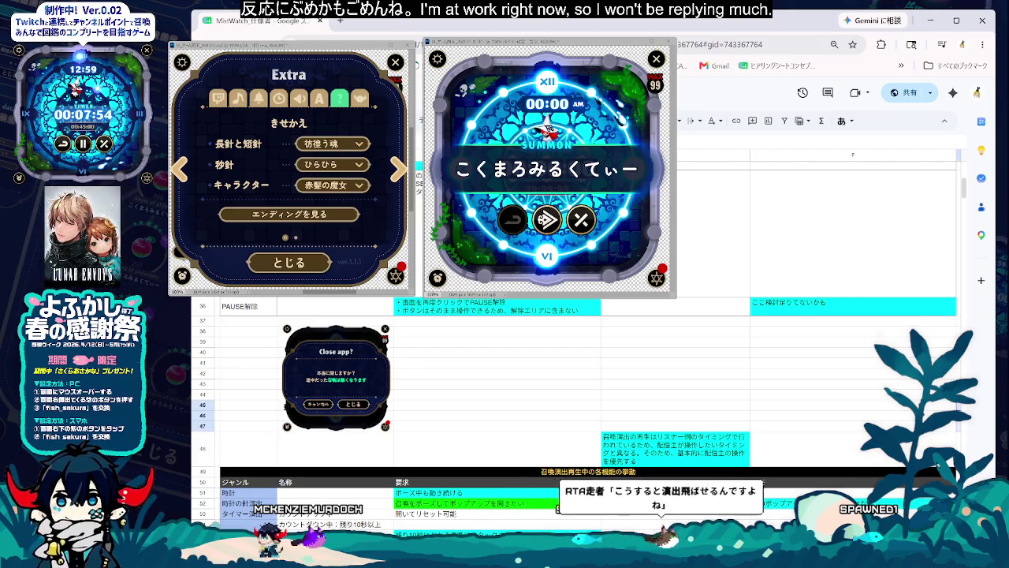
scroll(575, 394, down, 2)
scroll(576, 394, down, 2)
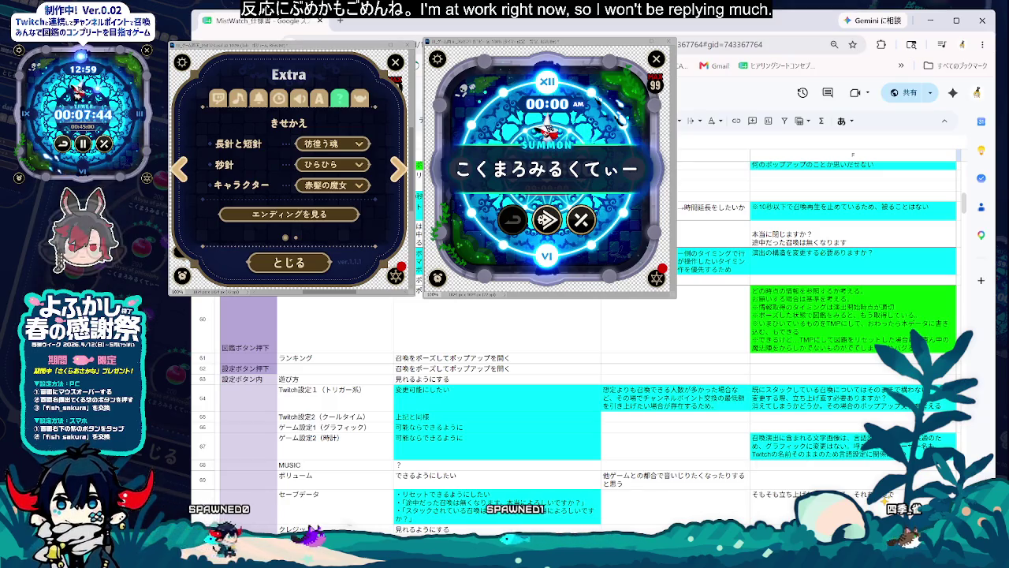
scroll(576, 378, down, 2)
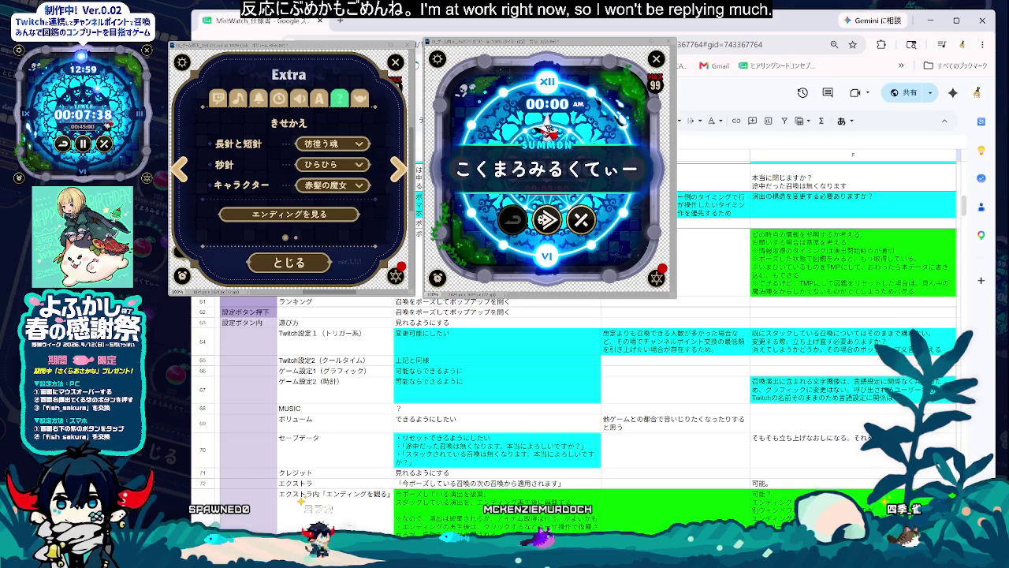
scroll(576, 379, down, 2)
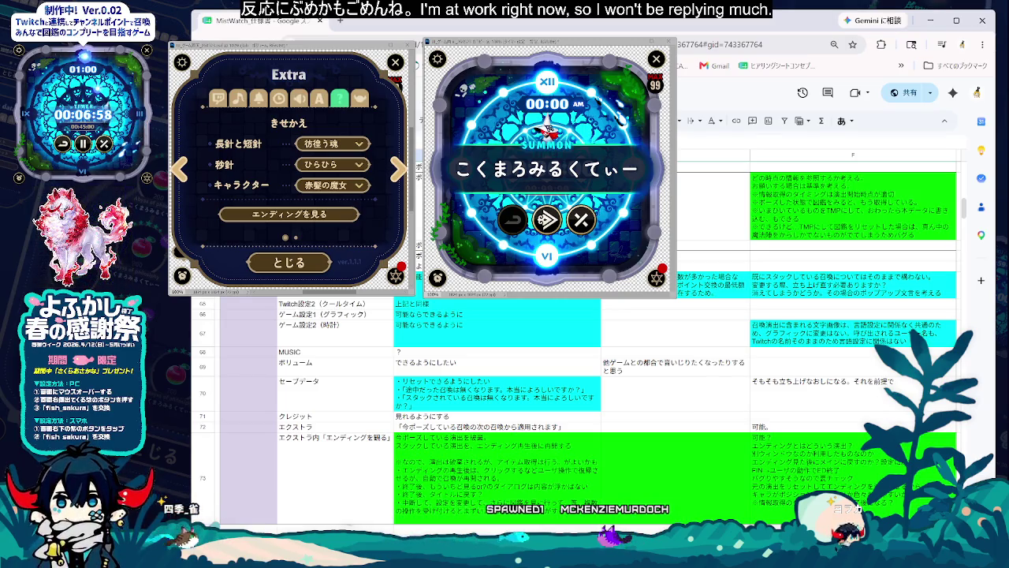
scroll(576, 410, down, 2)
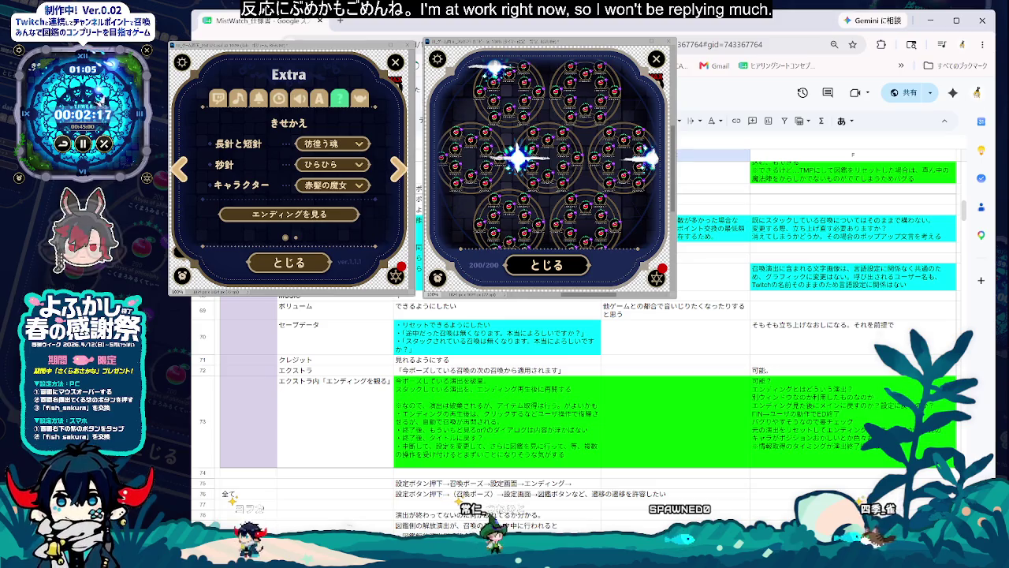
Step: Bring up the row actions menu, then dismiss it without changes
scroll(576, 395, down, 2)
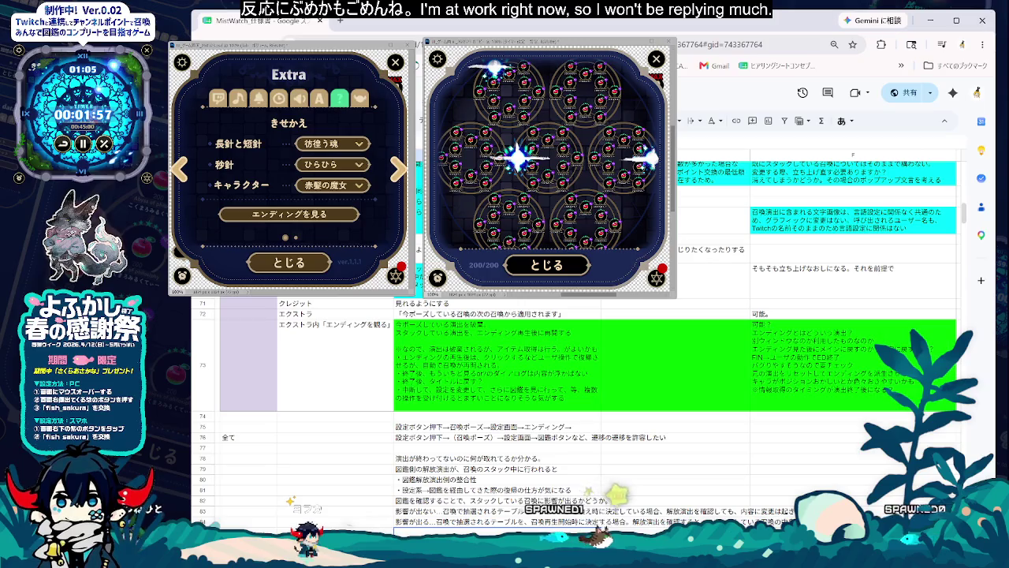
right_click(206, 299)
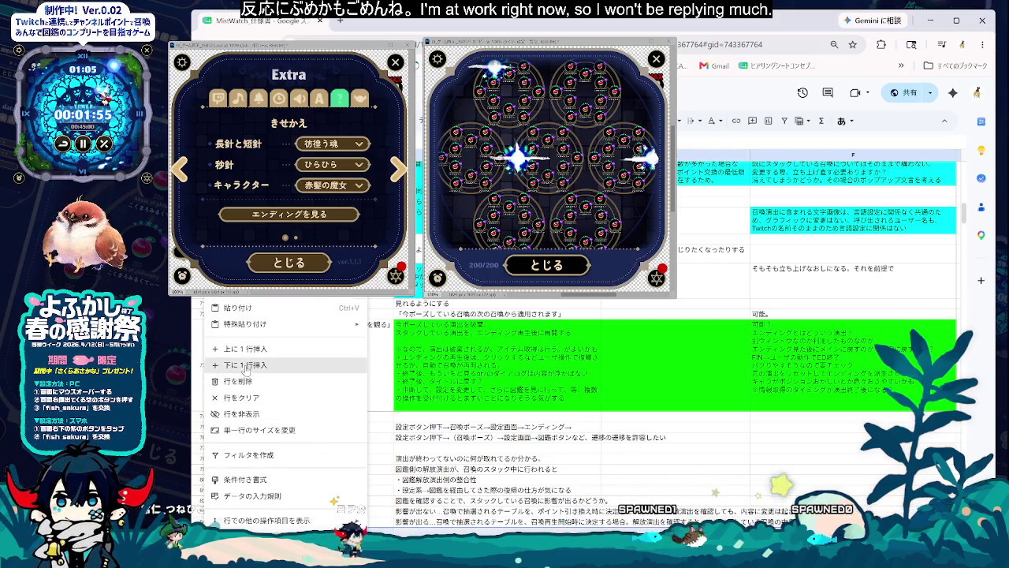
scroll(552, 355, left, 1)
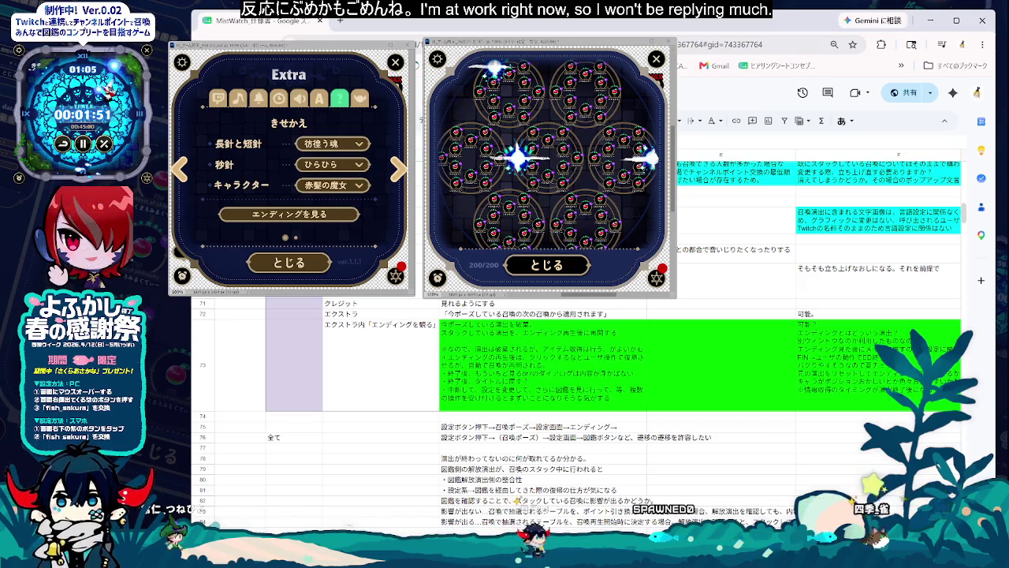
scroll(552, 355, right, 1)
scroll(568, 354, left, 1)
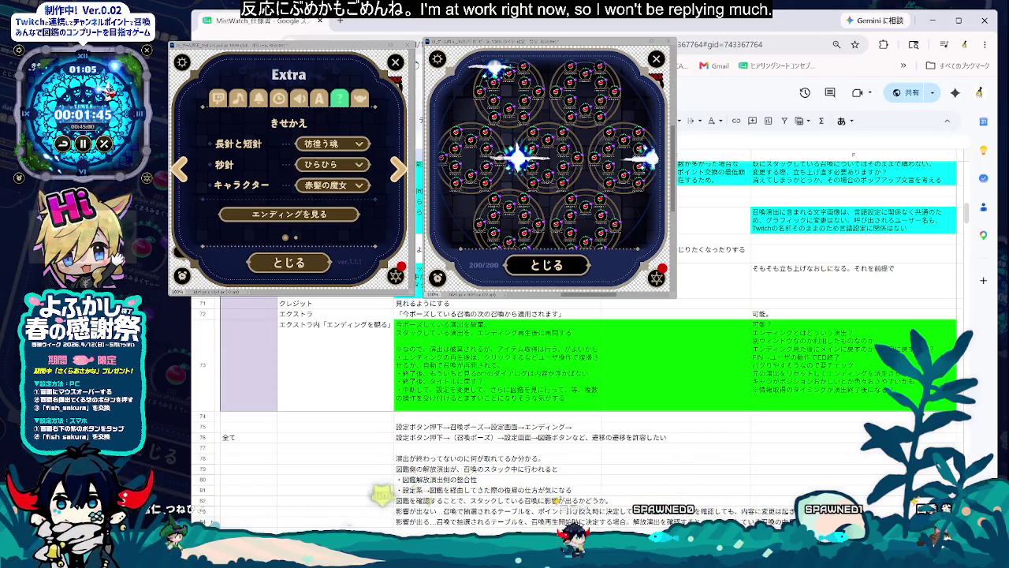
right_click(205, 359)
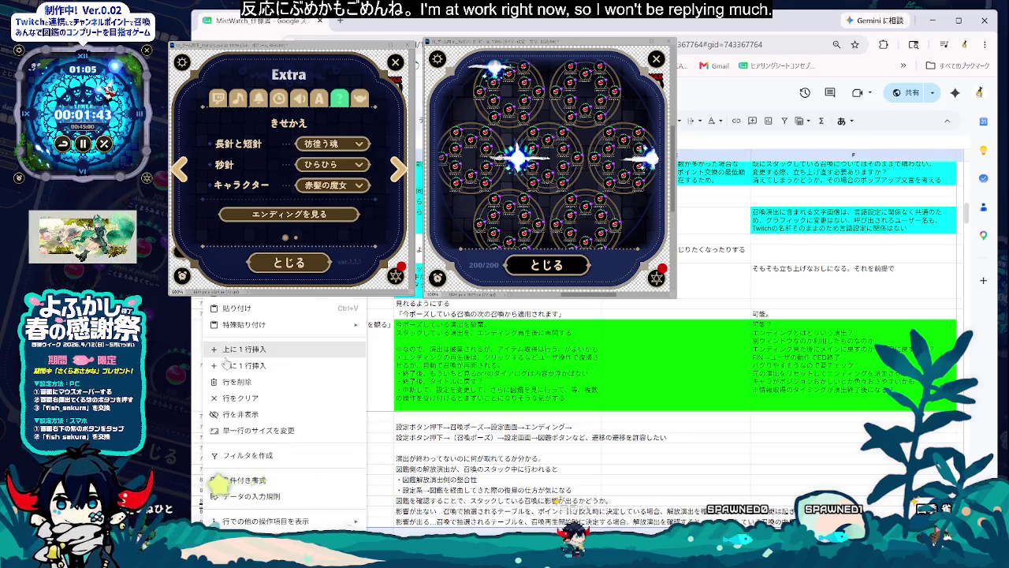
key(Escape)
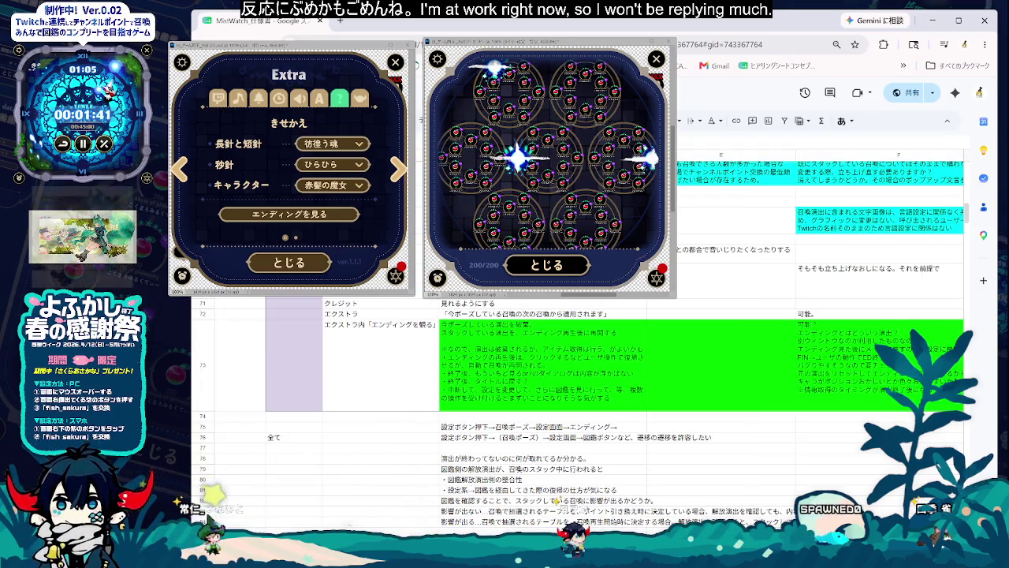
Step: Review the notes in rows 83 and 84
click(543, 523)
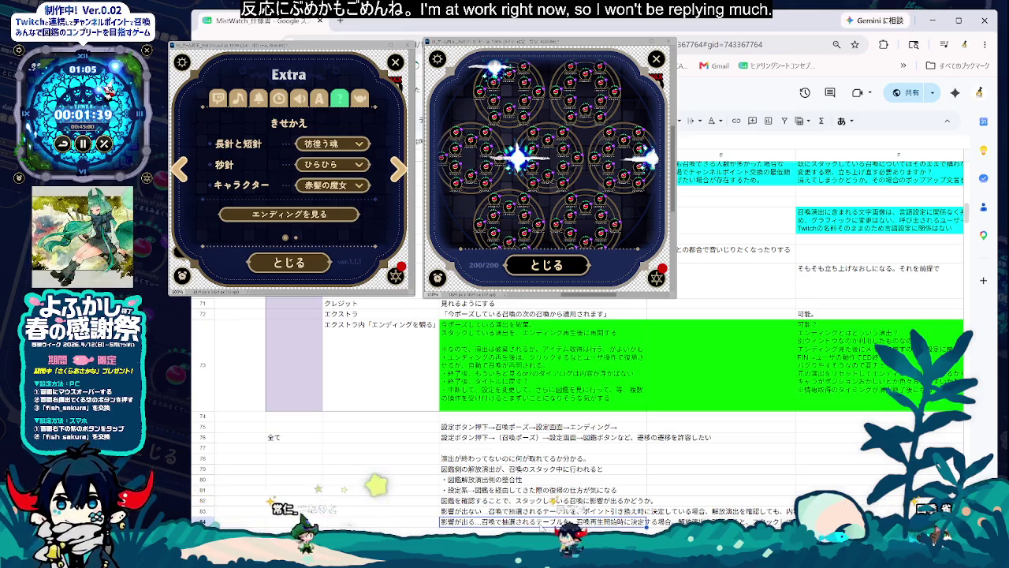
key(Up)
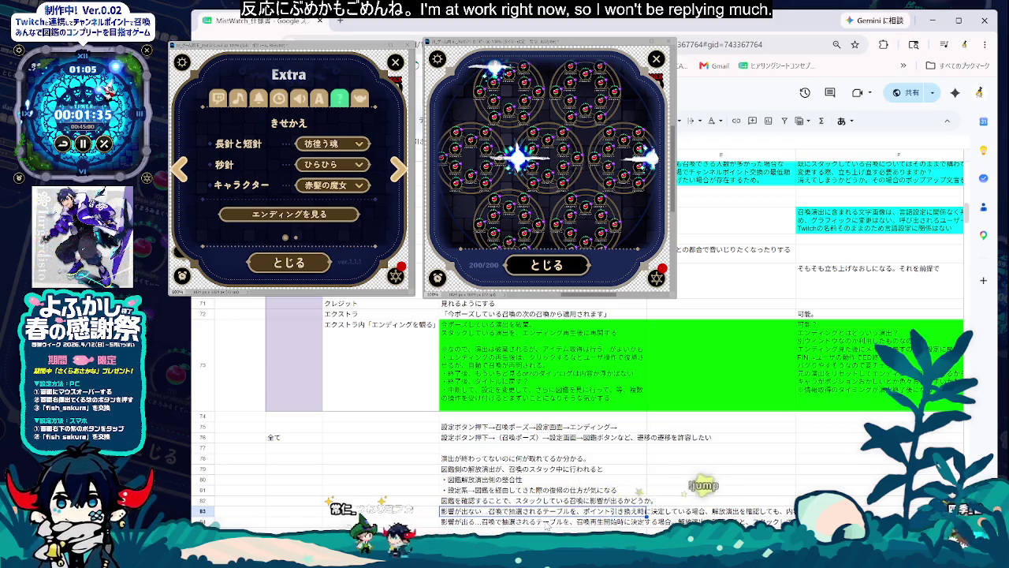
key(Down)
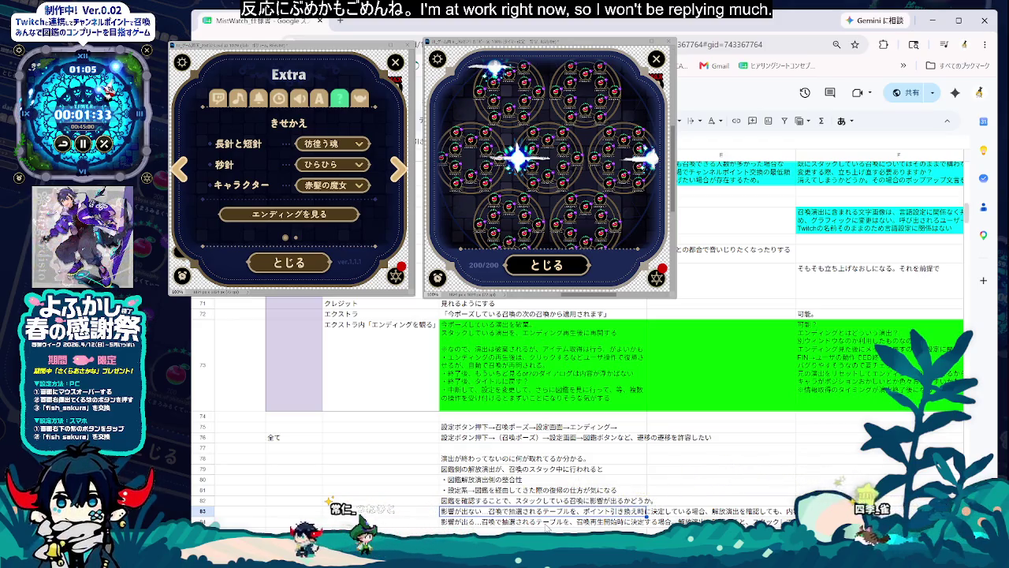
key(Up)
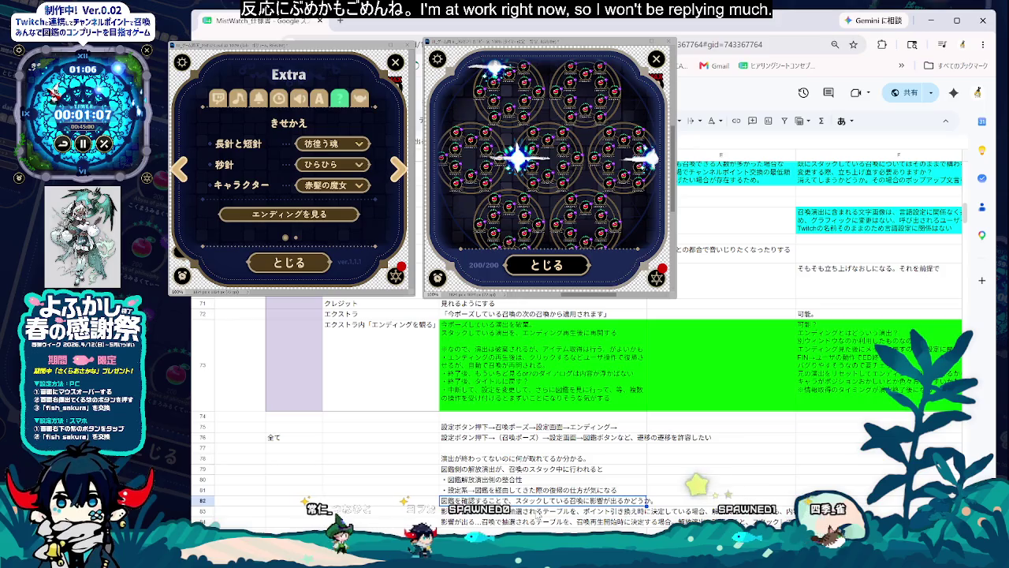
click(544, 511)
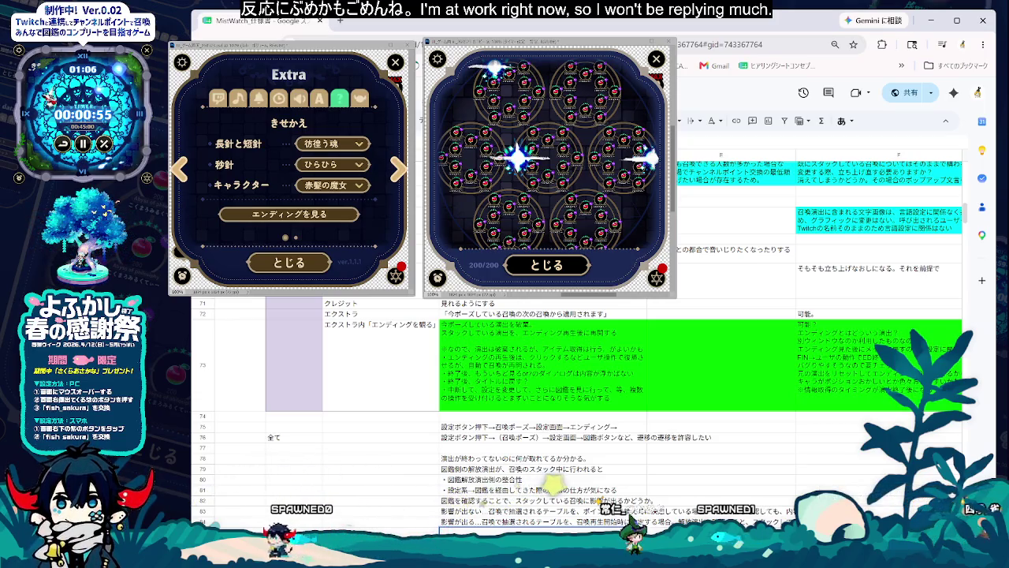
Step: Insert a blank row above row 86 and select its cell
scroll(576, 355, down, 1)
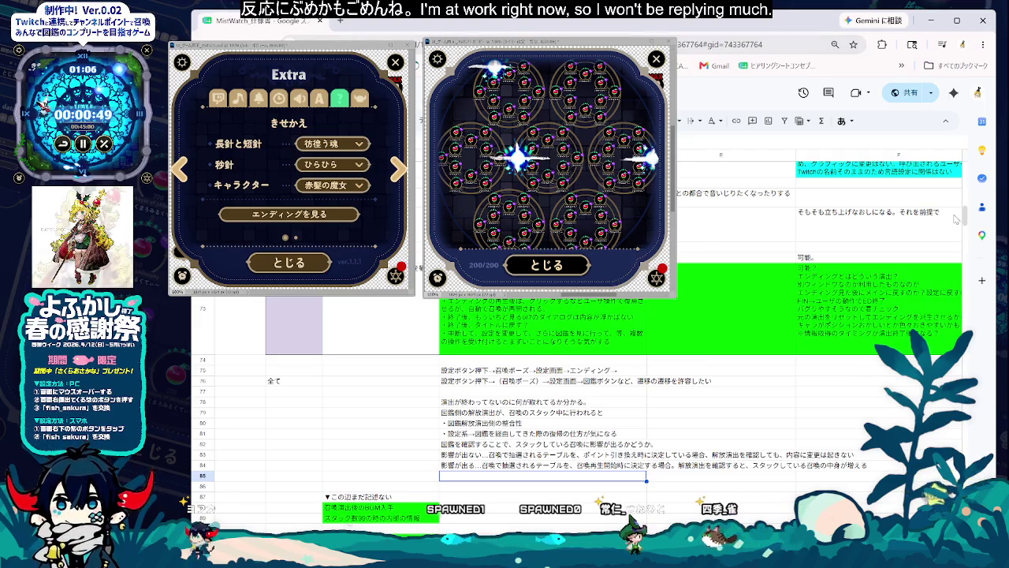
scroll(963, 220, down, 1)
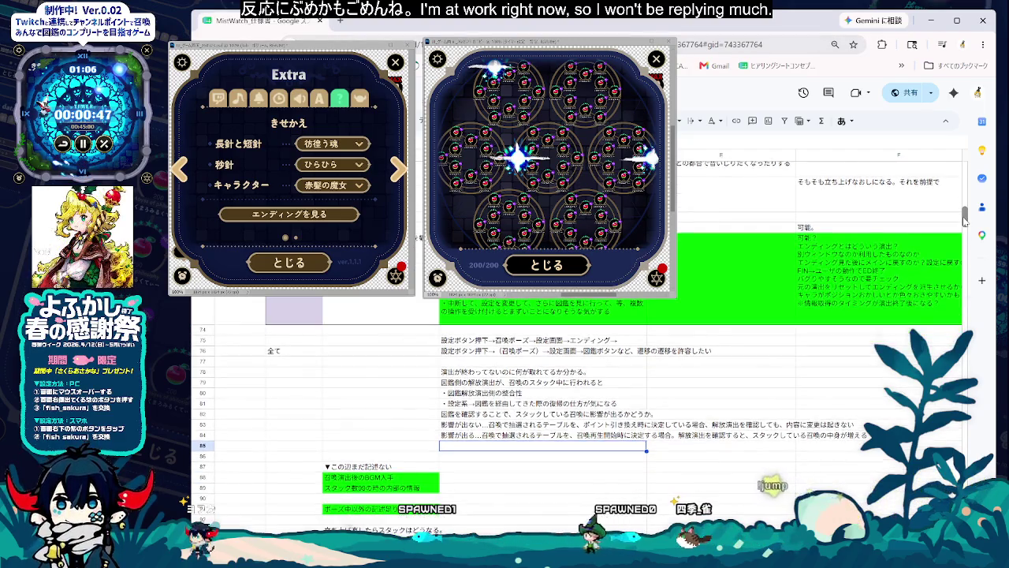
right_click(217, 452)
click(260, 394)
click(470, 457)
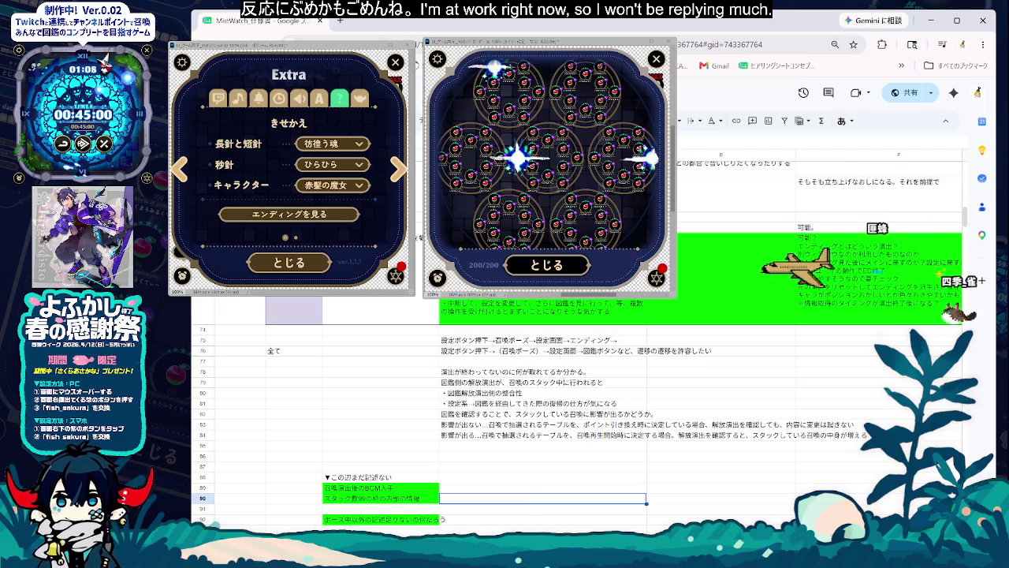
click(491, 467)
click(561, 452)
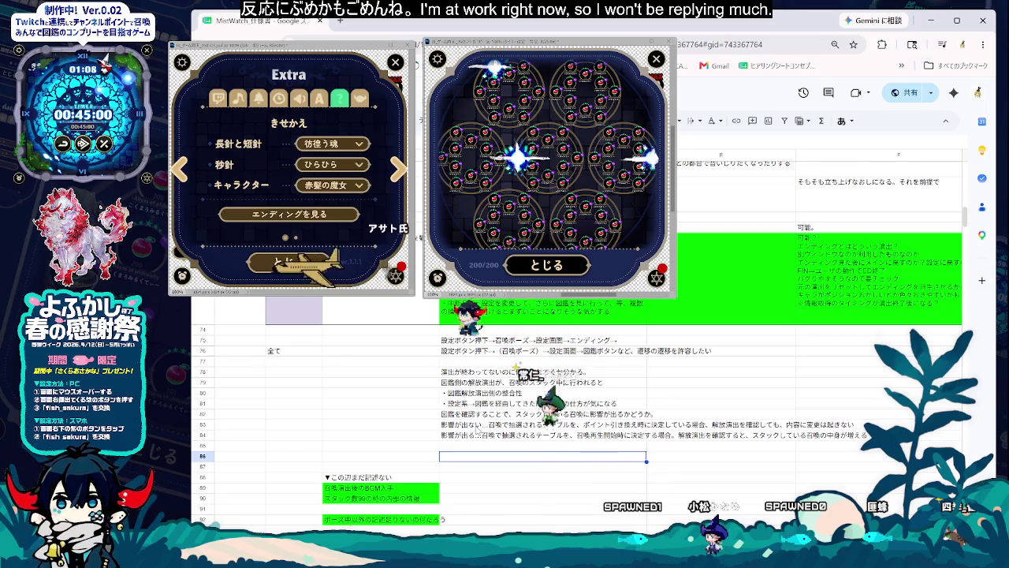
click(461, 426)
click(501, 436)
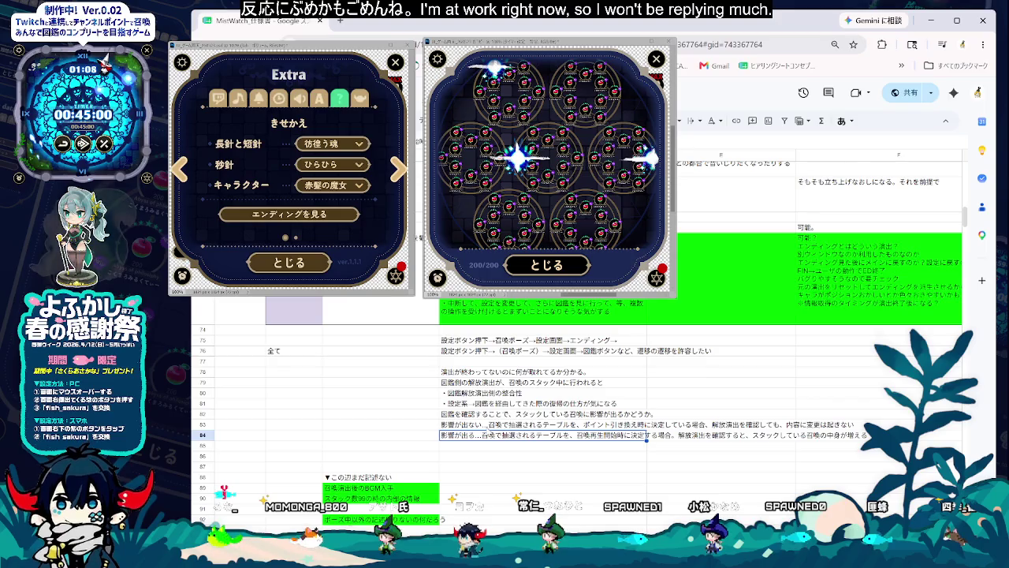
click(489, 426)
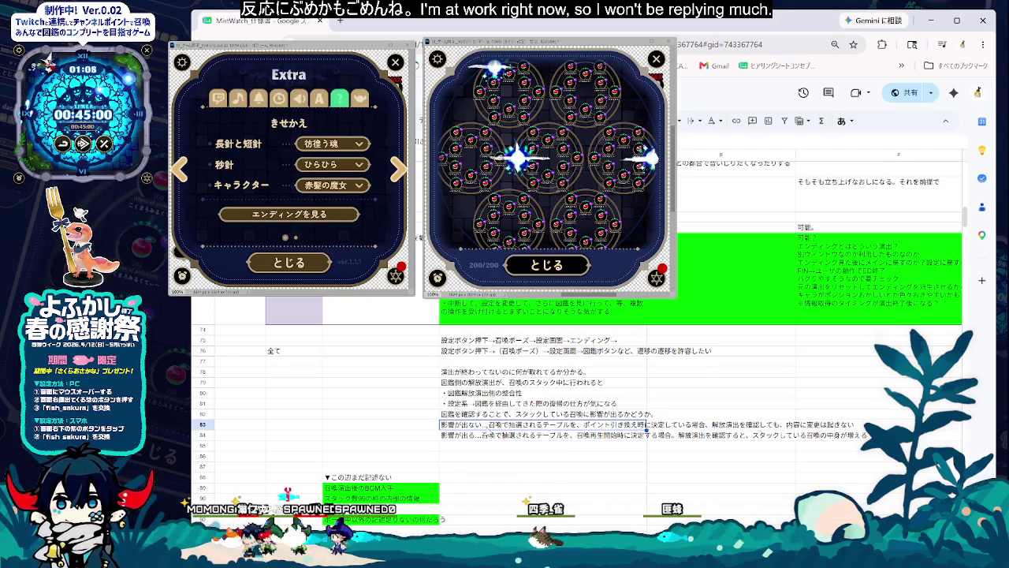
click(572, 435)
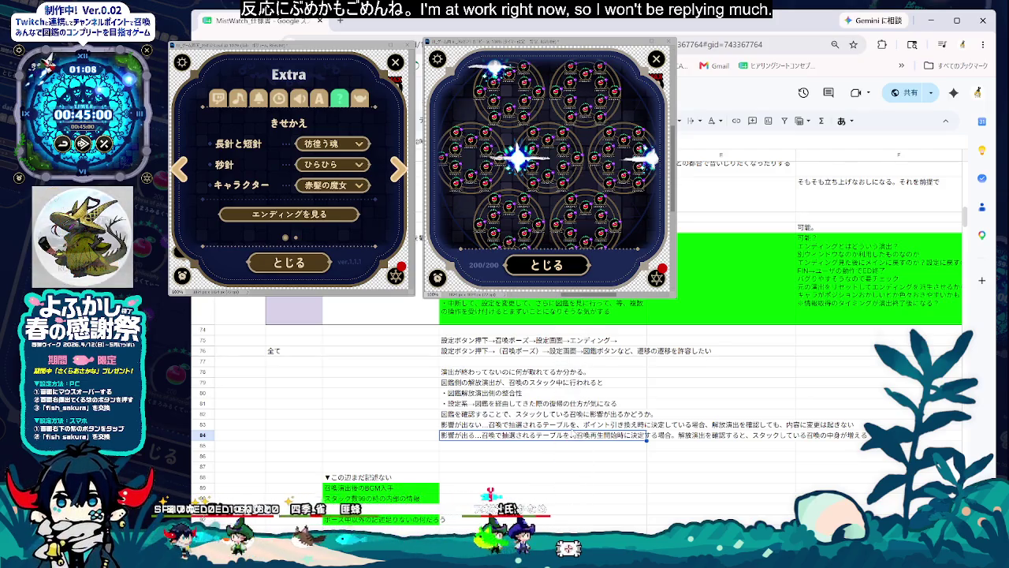
double_click(568, 456)
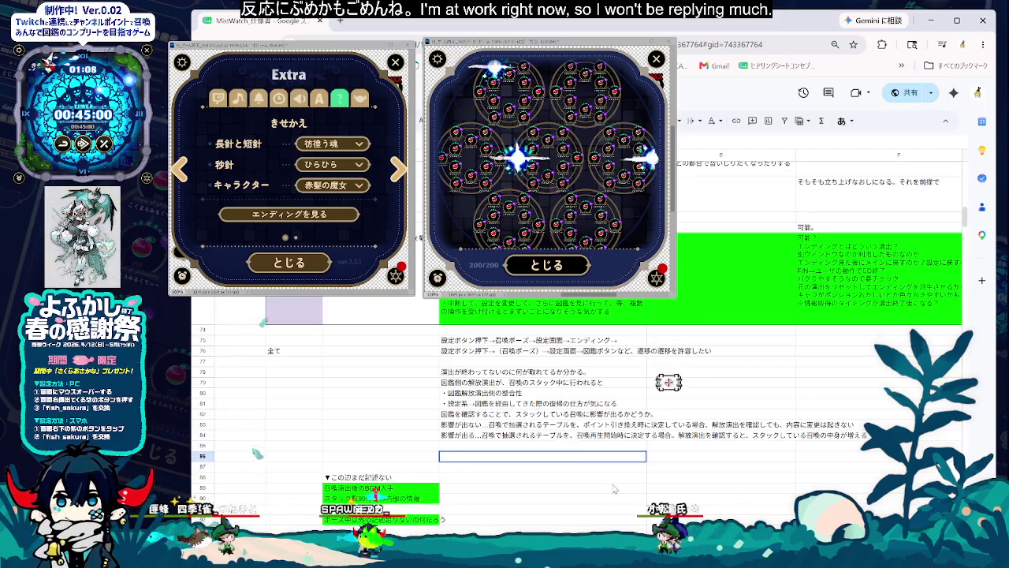
Step: Write the row 86 note: updating table info on each 図鑑 check is better for users
text(/)
key(Return)
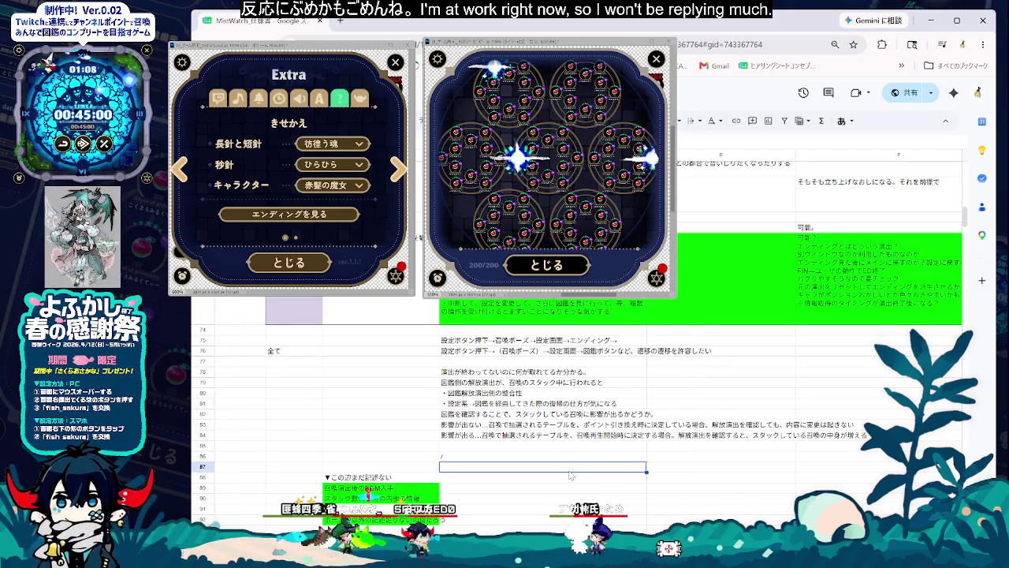
double_click(564, 458)
key(BackSpace)
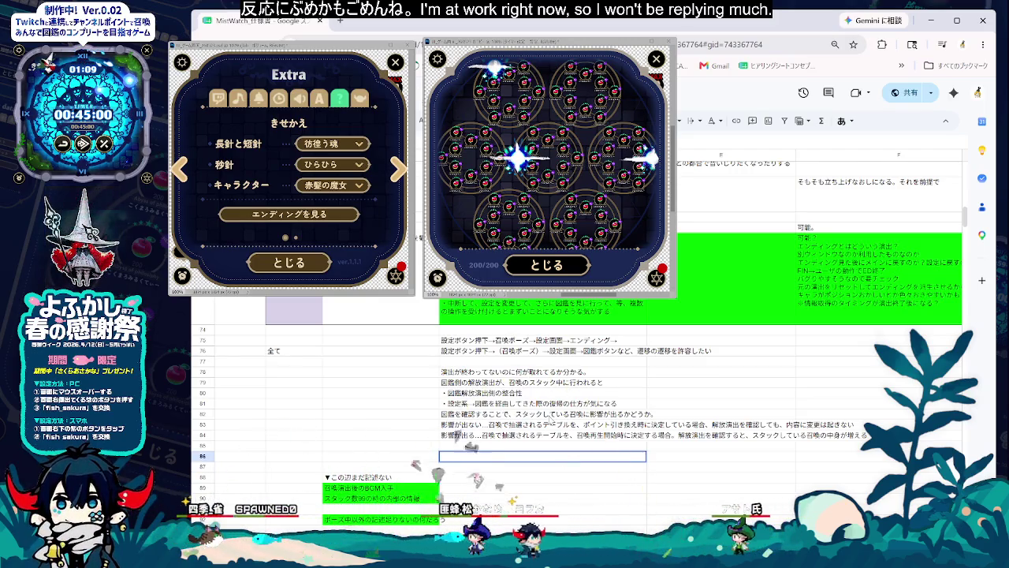
text(ak)
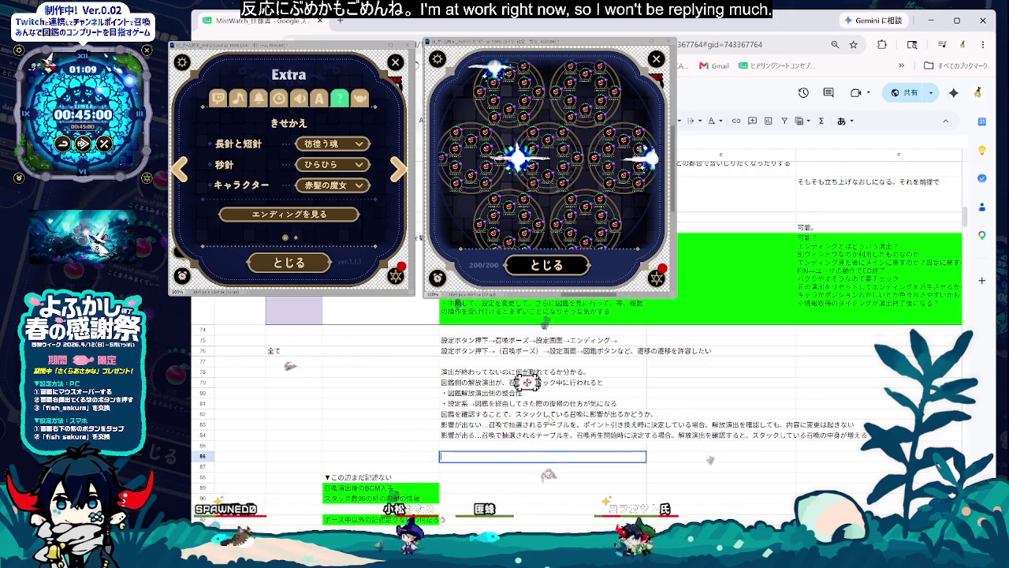
text(kan)
key(space)
text(kakun)
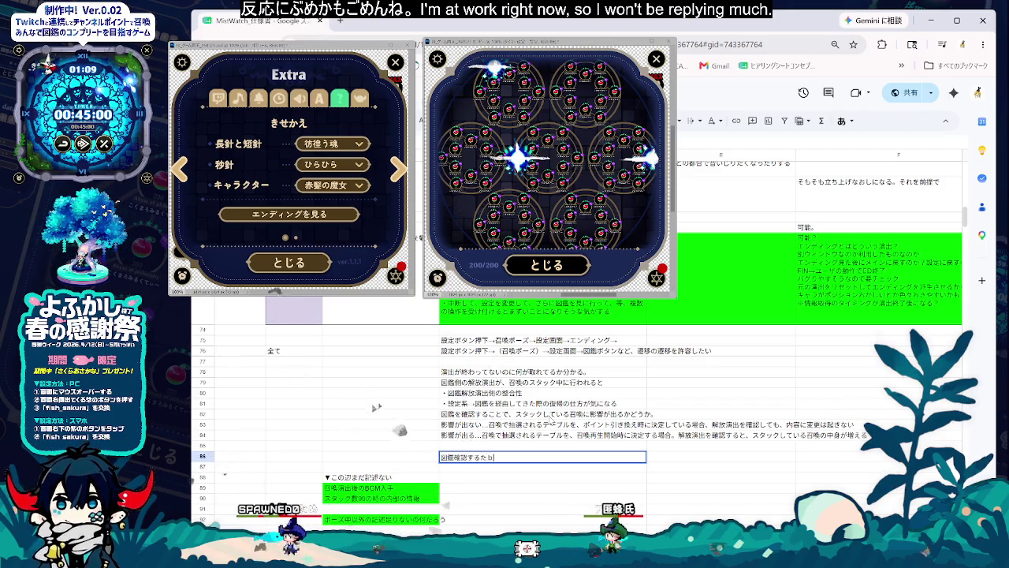
text(ini)
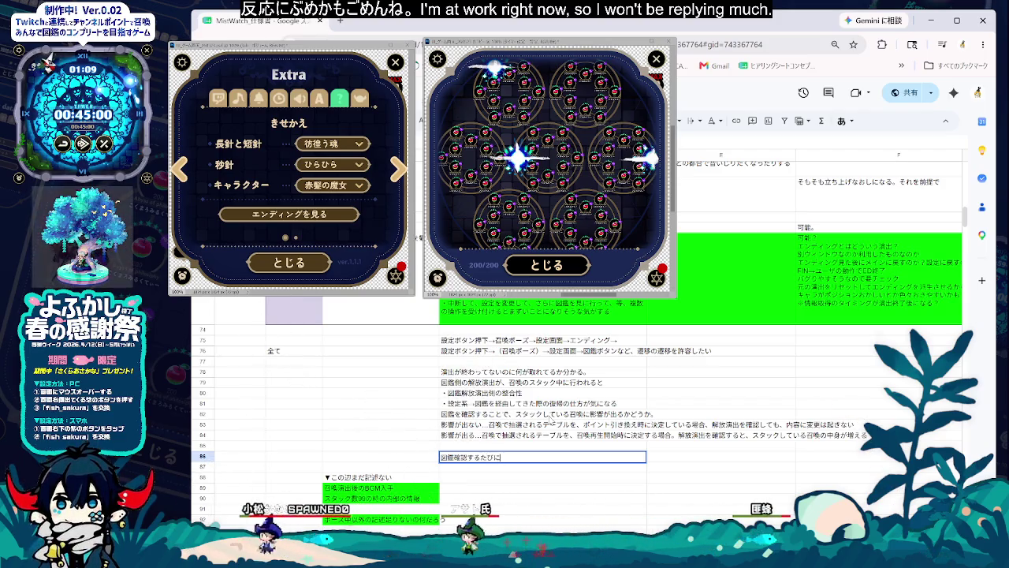
text(te-buru)
key(space)
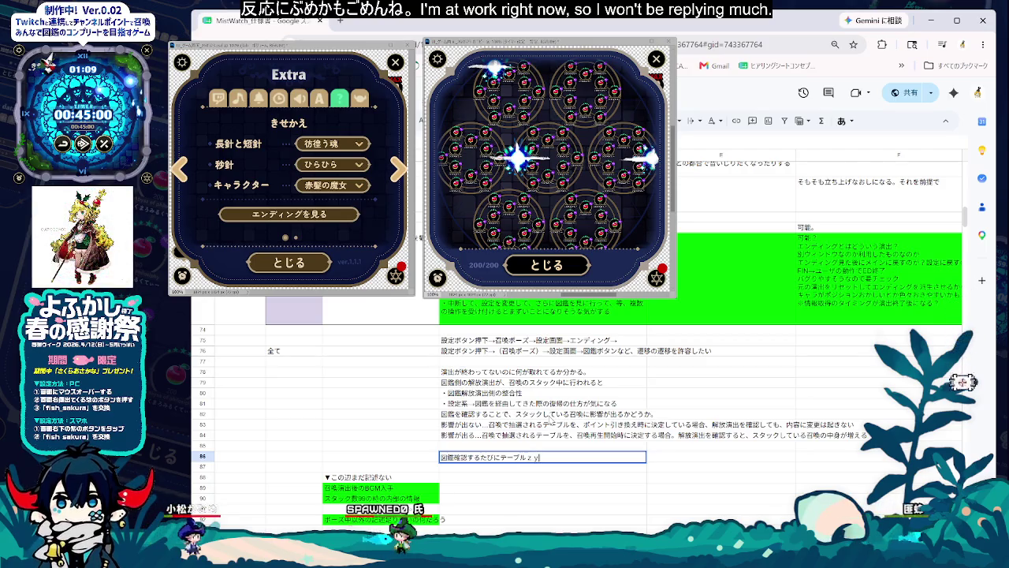
text(jouhou)
key(space)
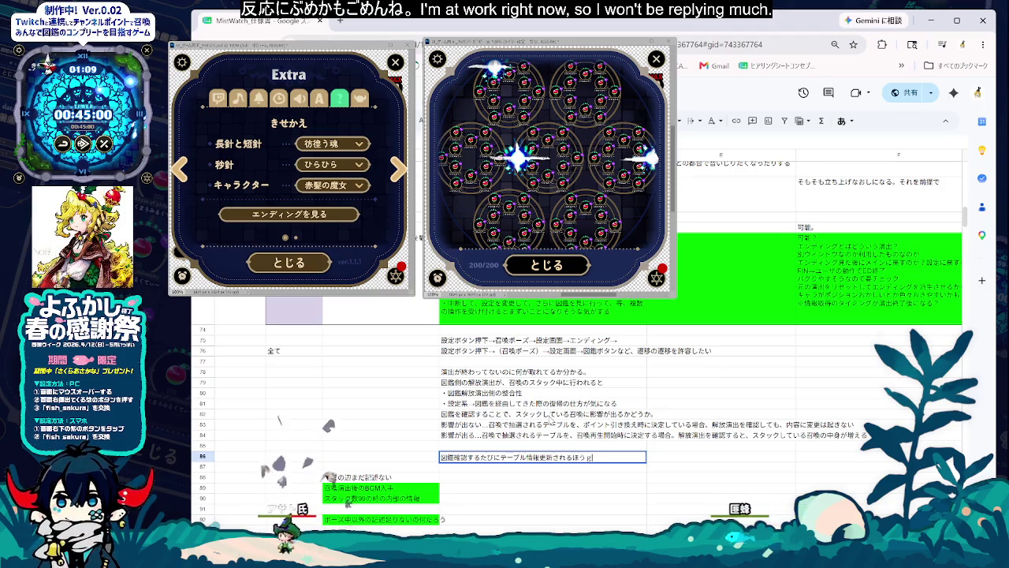
text(,yu-za)
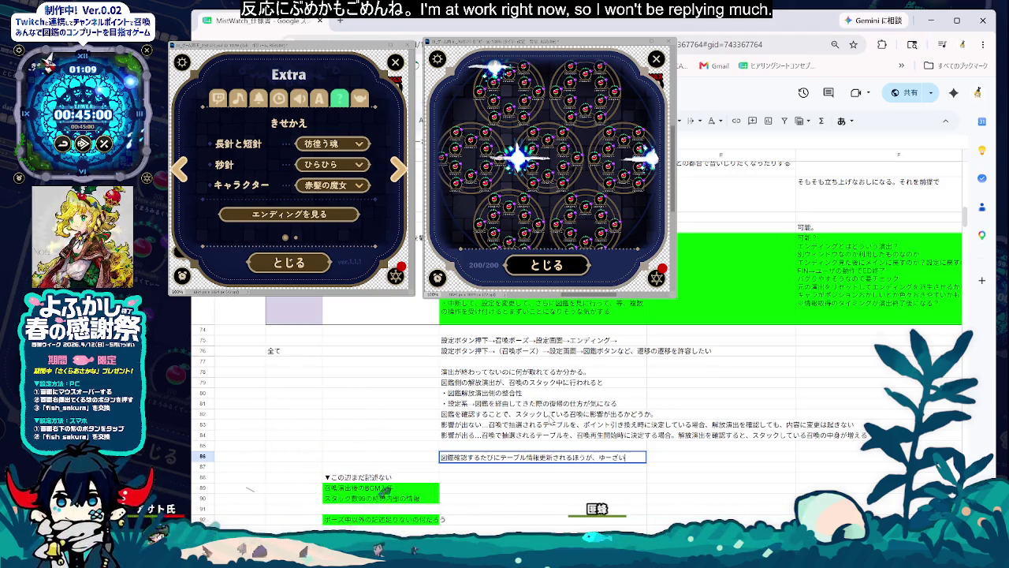
text(i)
key(BackSpace)
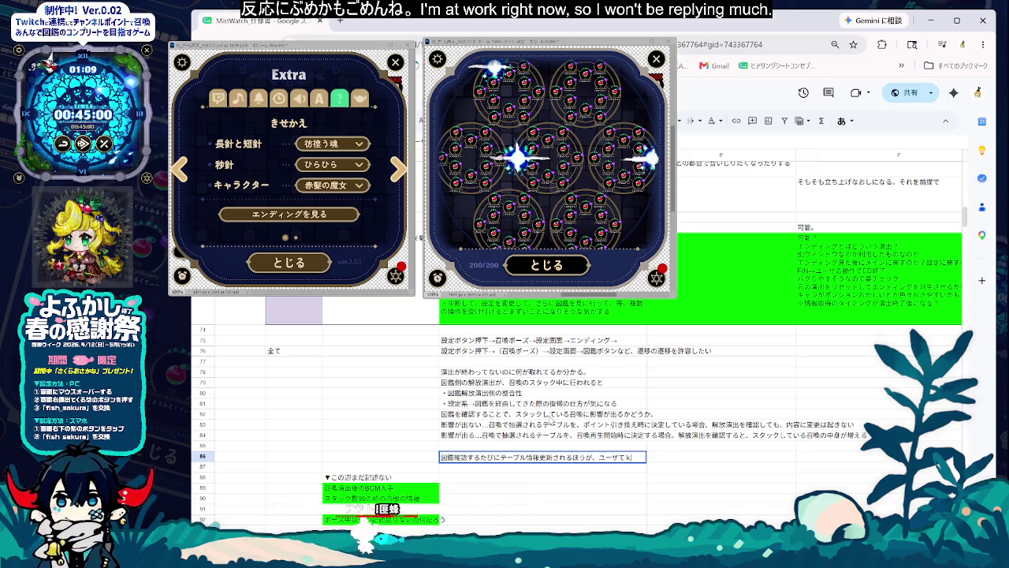
text(a)
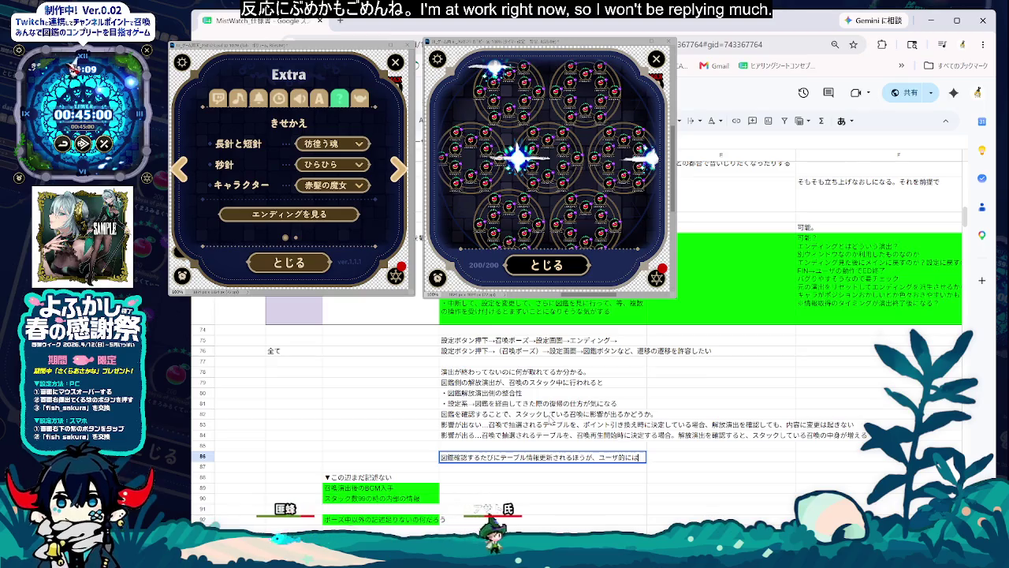
key(space)
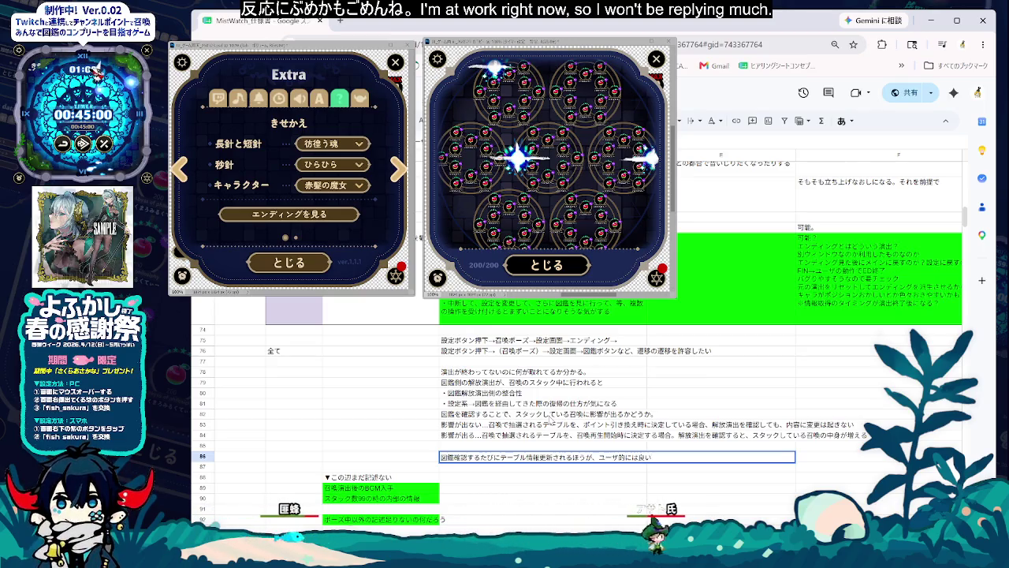
key(Return)
key(Return)
key(Down)
key(Down)
Step: Insert empty rows below the row 86 note
click(202, 467)
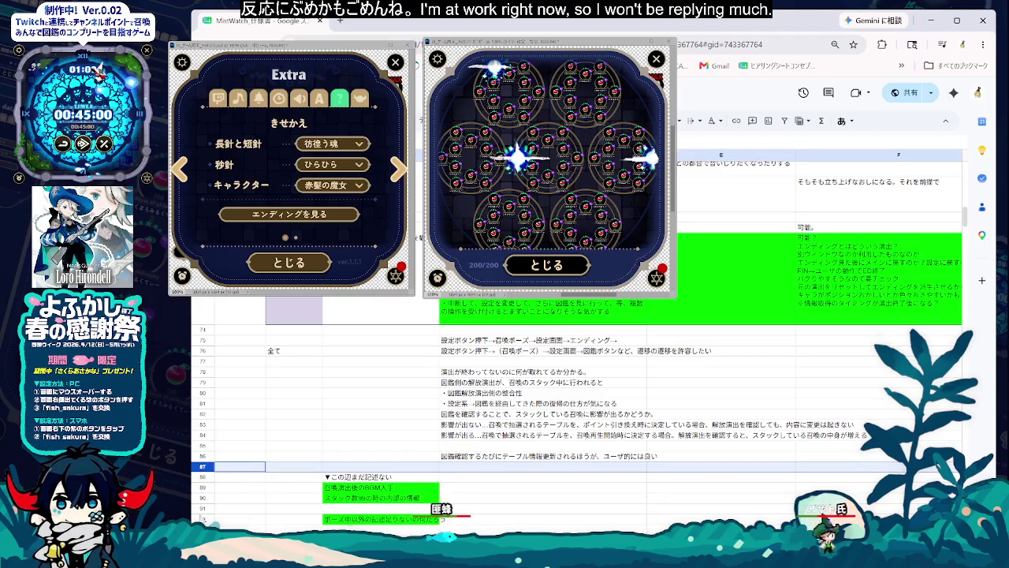
right_click(202, 467)
click(252, 367)
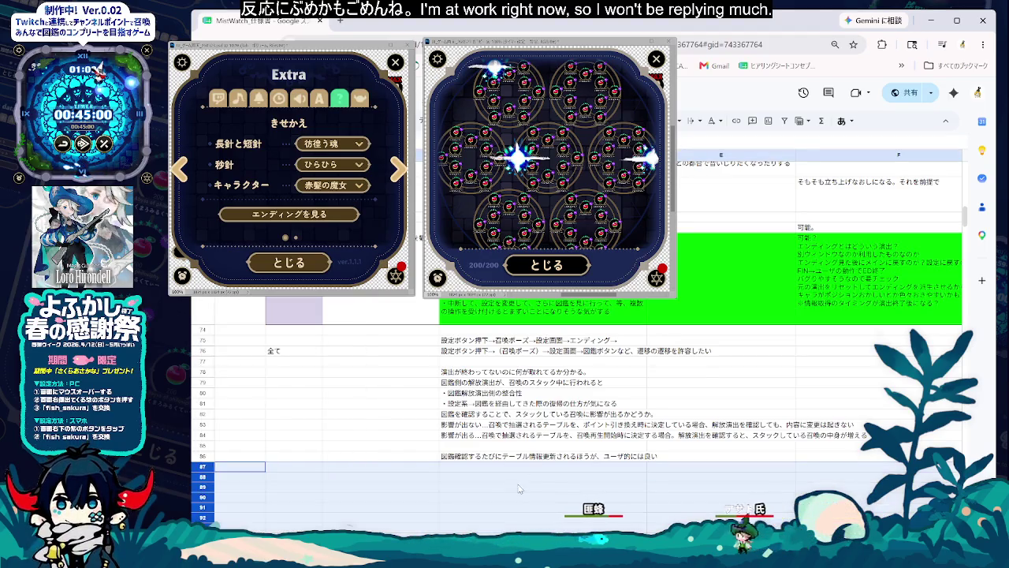
Step: Type 図鑑の解放演出 into row 87 and move to the empty row 89 cell
double_click(474, 466)
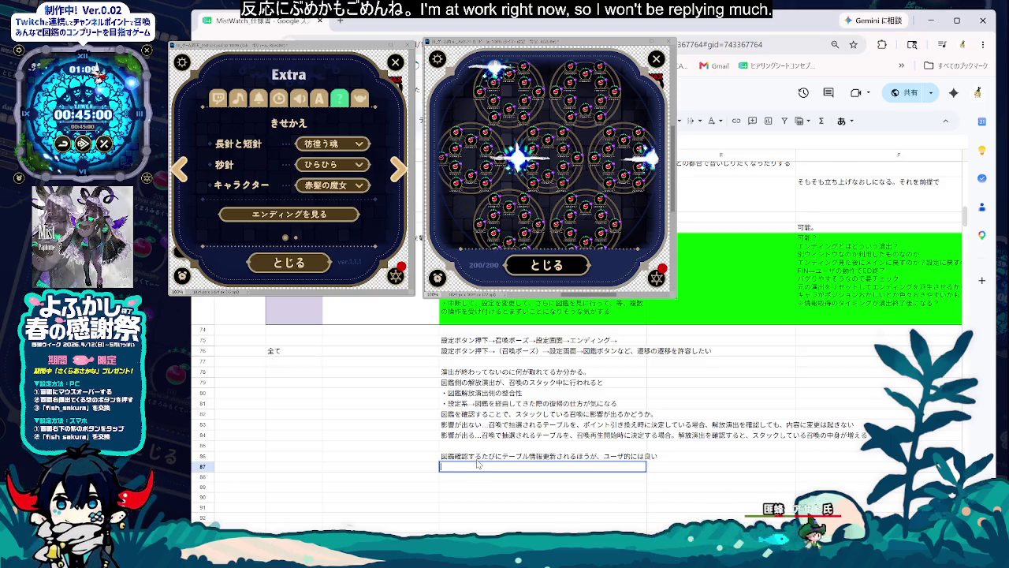
text(図鑑n)
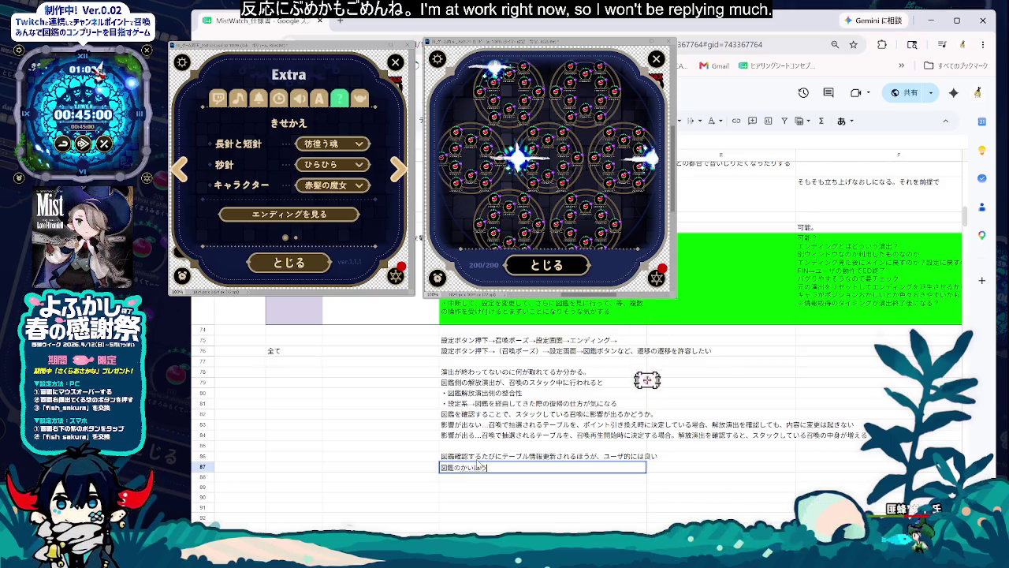
key(Return)
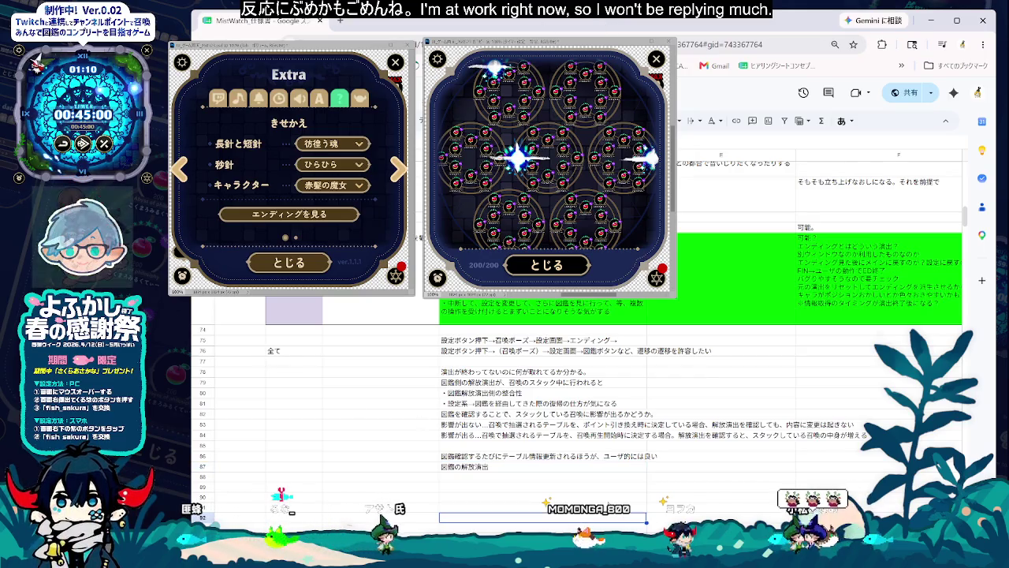
key(Escape)
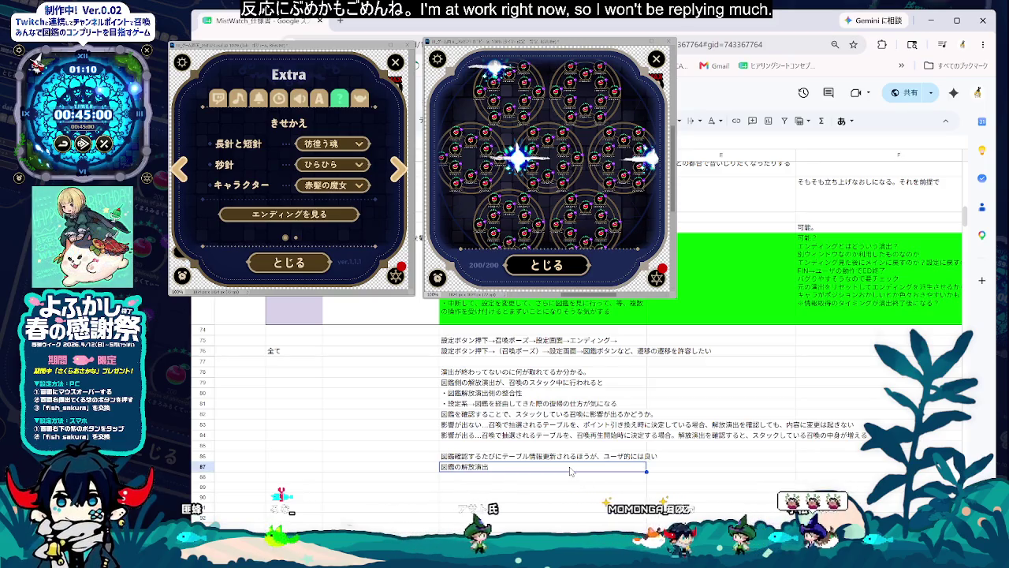
key(Up)
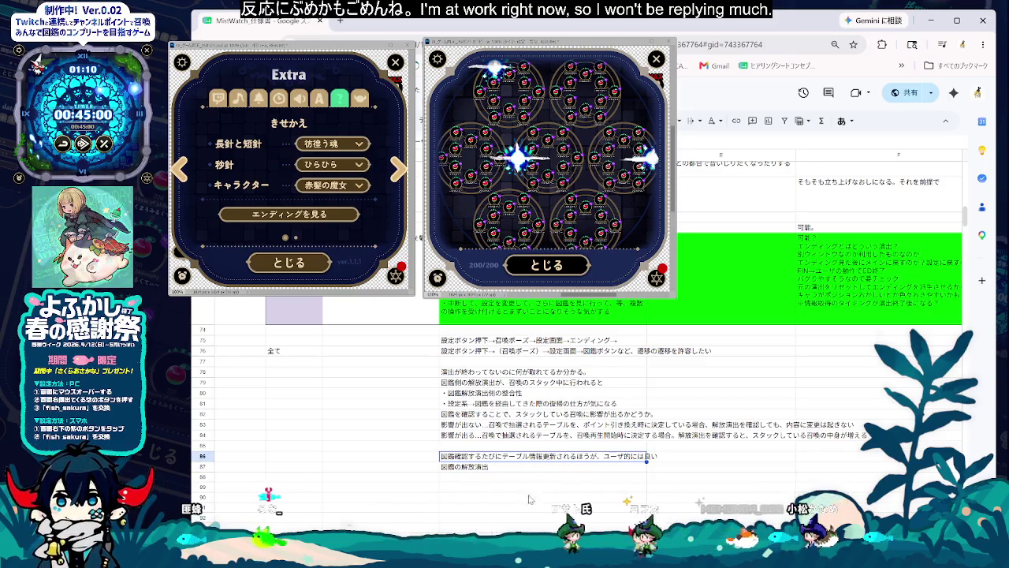
click(561, 486)
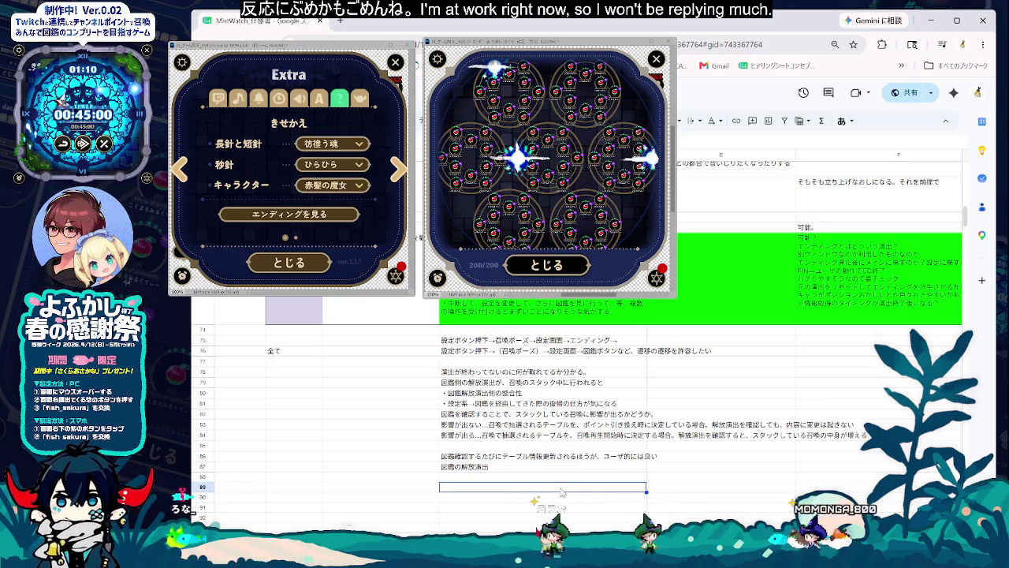
key(Up)
key(Up)
click(513, 488)
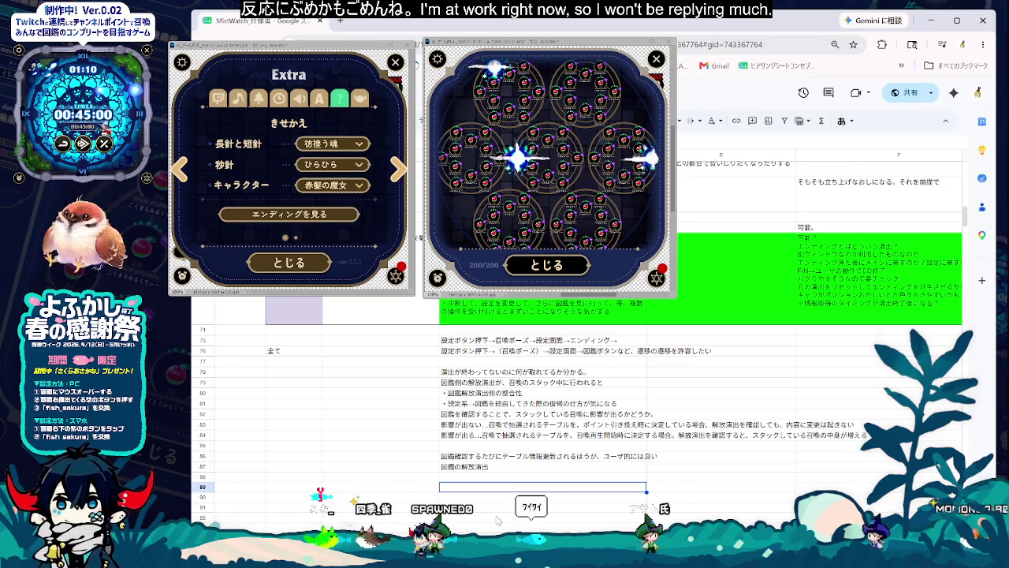
Step: Scroll through the sheet and select the column F memo cells in rows 64 and 67
scroll(576, 394, up, 2)
scroll(576, 394, up, 4)
scroll(576, 394, up, 3)
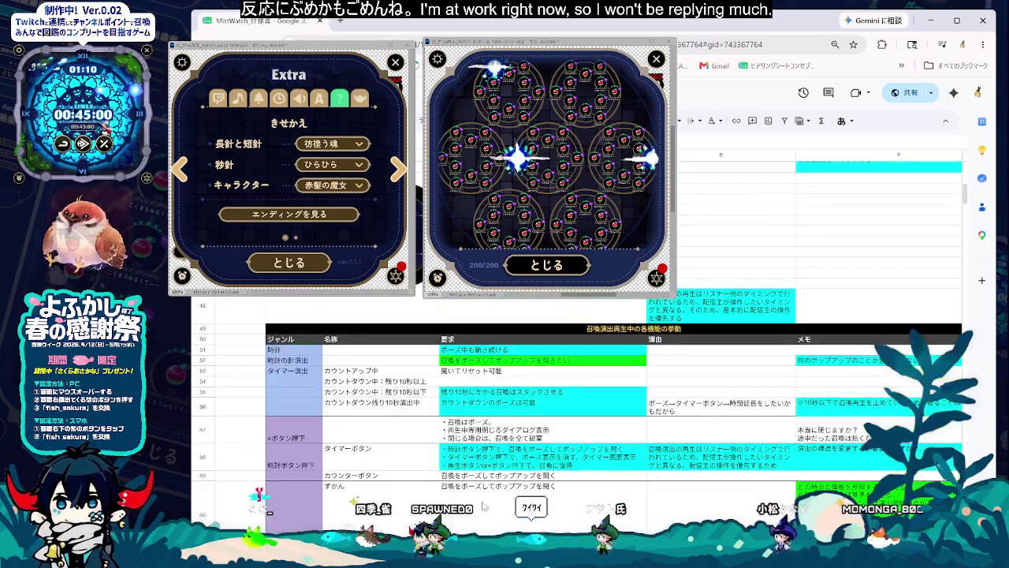
scroll(575, 394, down, 1)
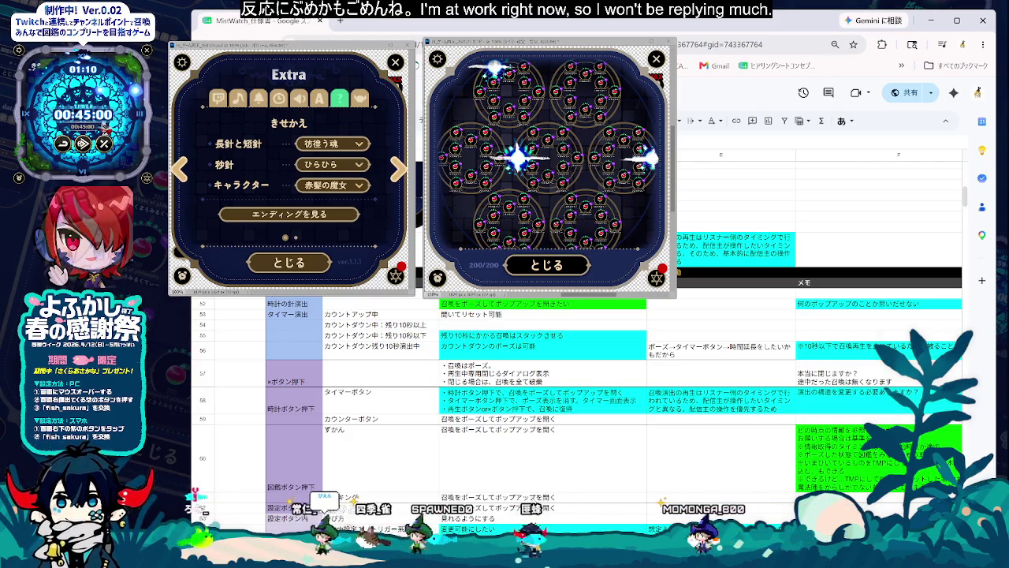
scroll(575, 394, down, 2)
scroll(576, 394, down, 2)
scroll(575, 394, down, 2)
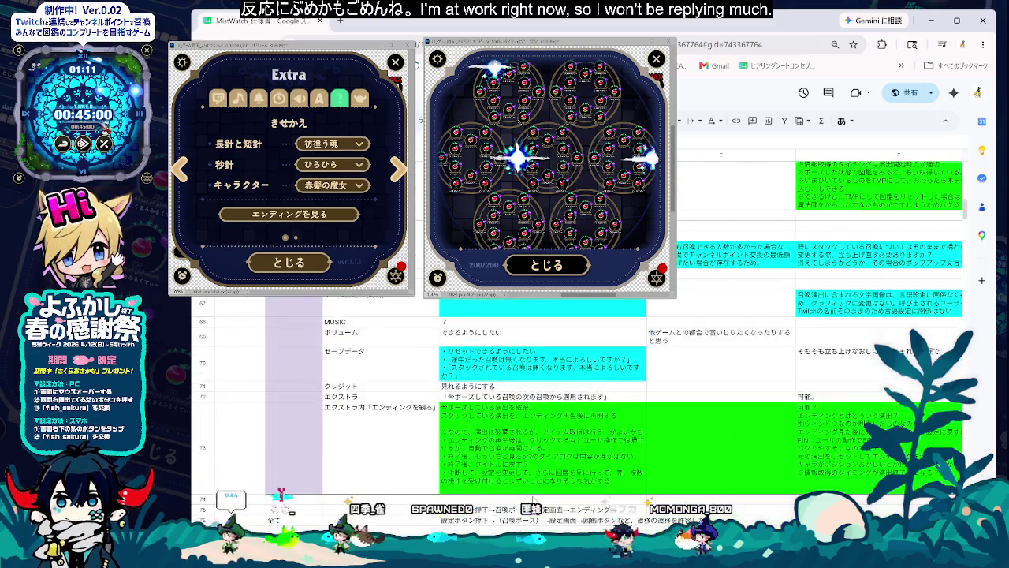
scroll(575, 394, down, 2)
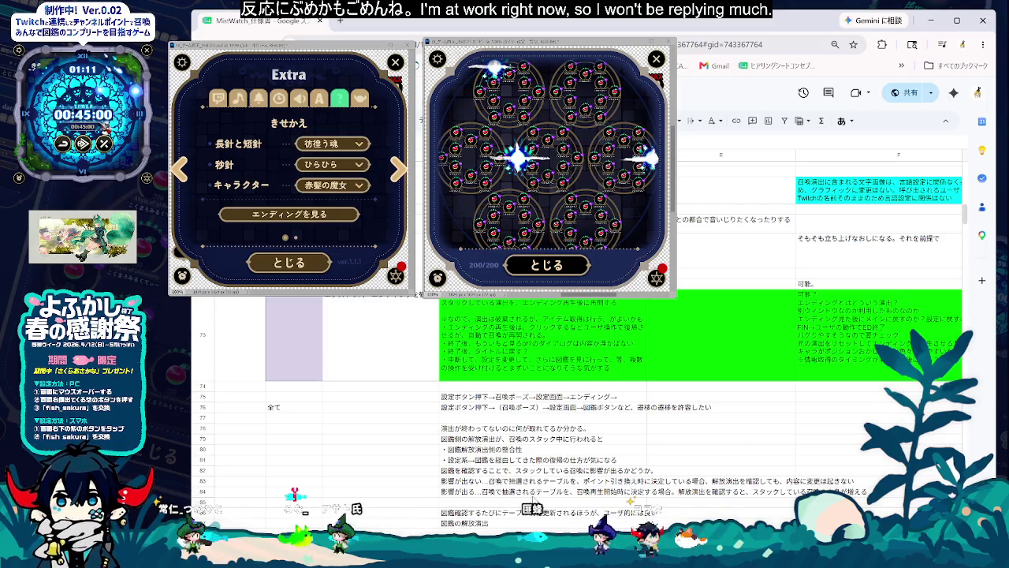
scroll(533, 504, up, 2)
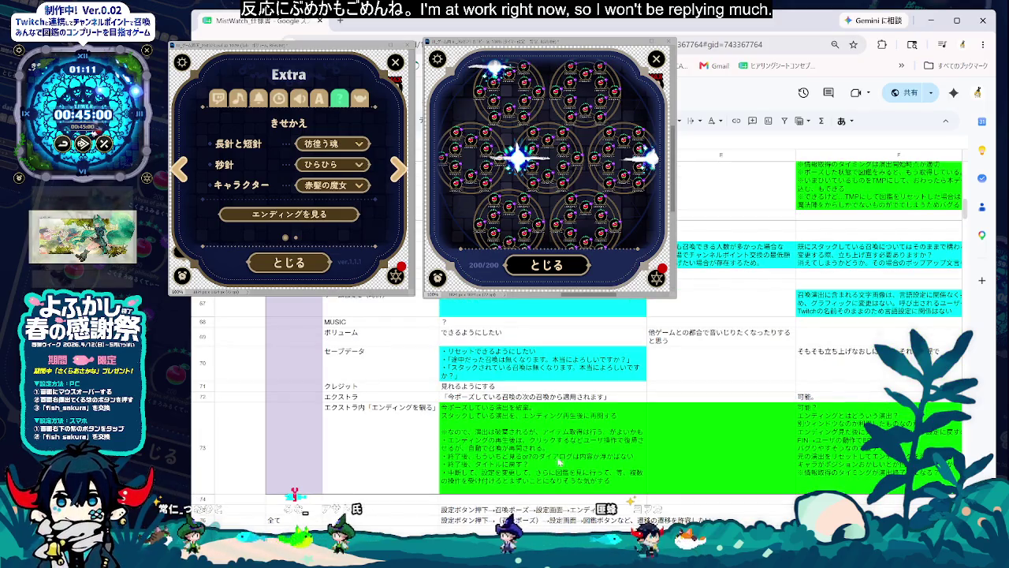
scroll(540, 499, up, 3)
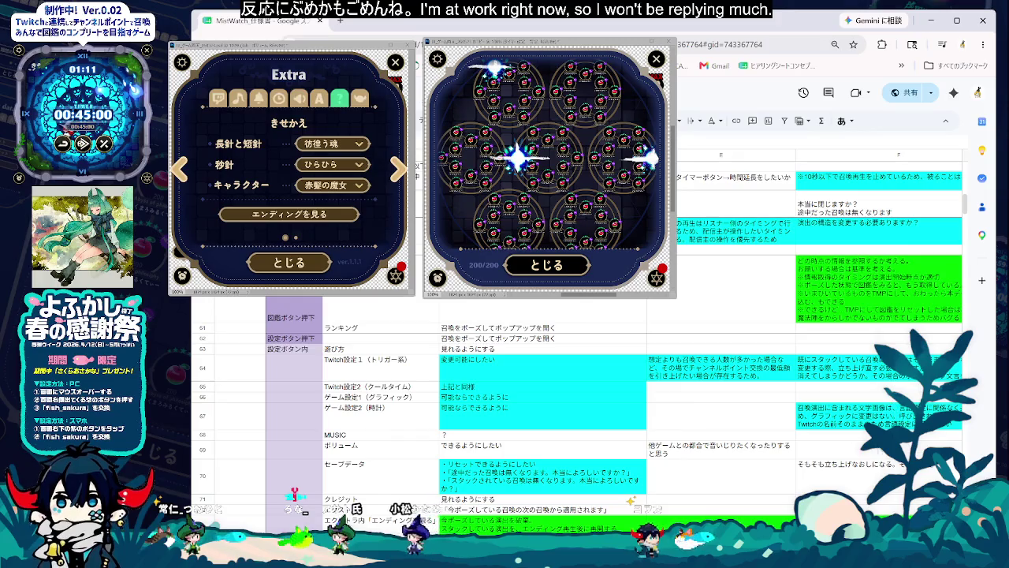
click(618, 374)
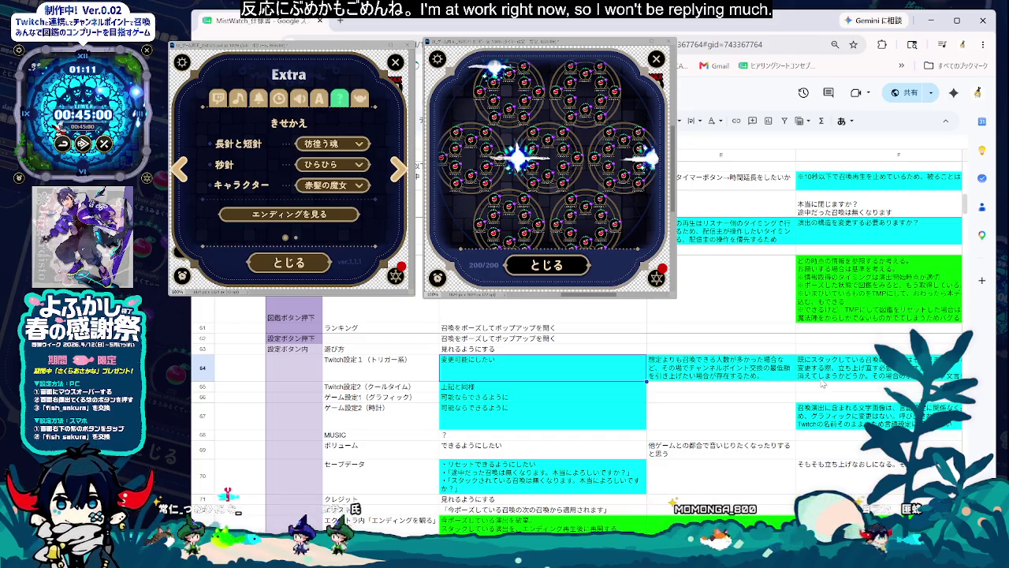
click(822, 384)
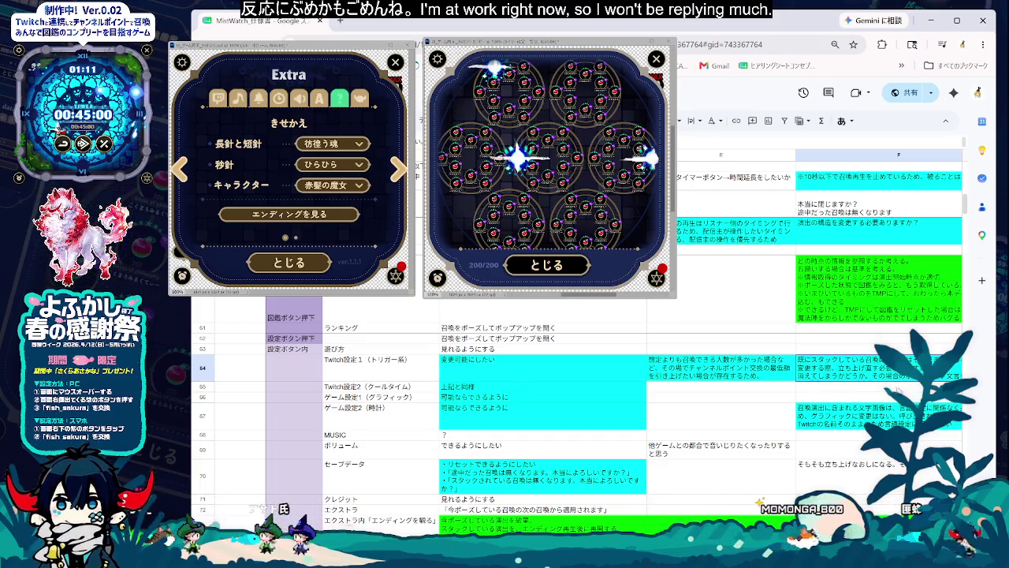
scroll(897, 387, right, 1)
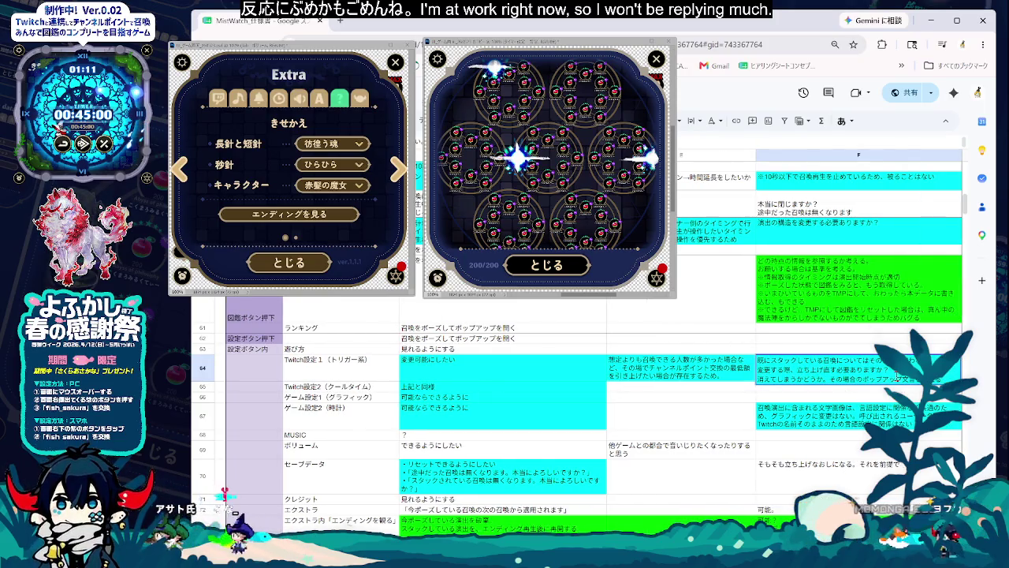
click(899, 416)
Step: Maximise the browser window and scroll back through the spec sheet
double_click(843, 29)
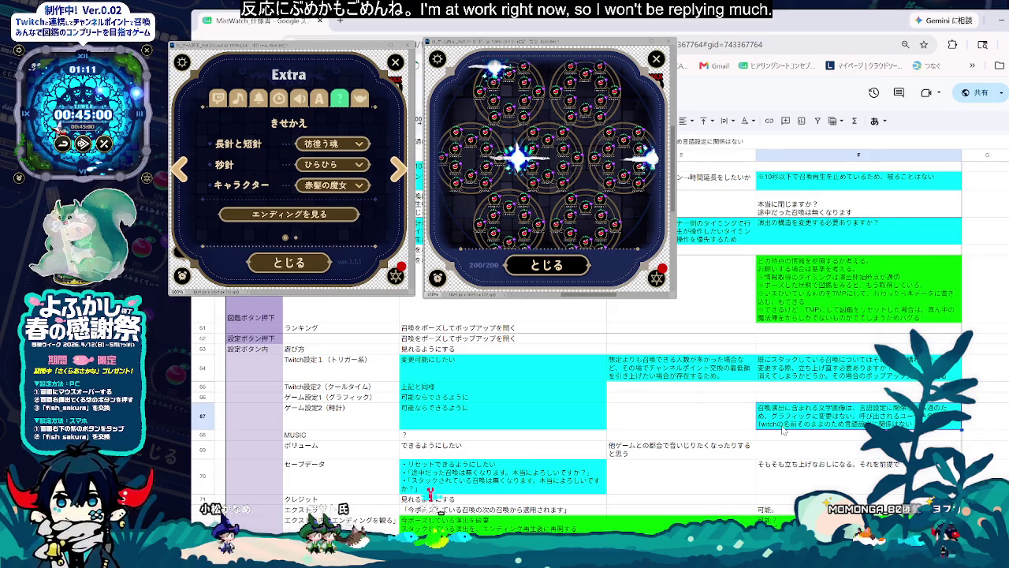
scroll(782, 430, up, 2)
scroll(784, 430, up, 2)
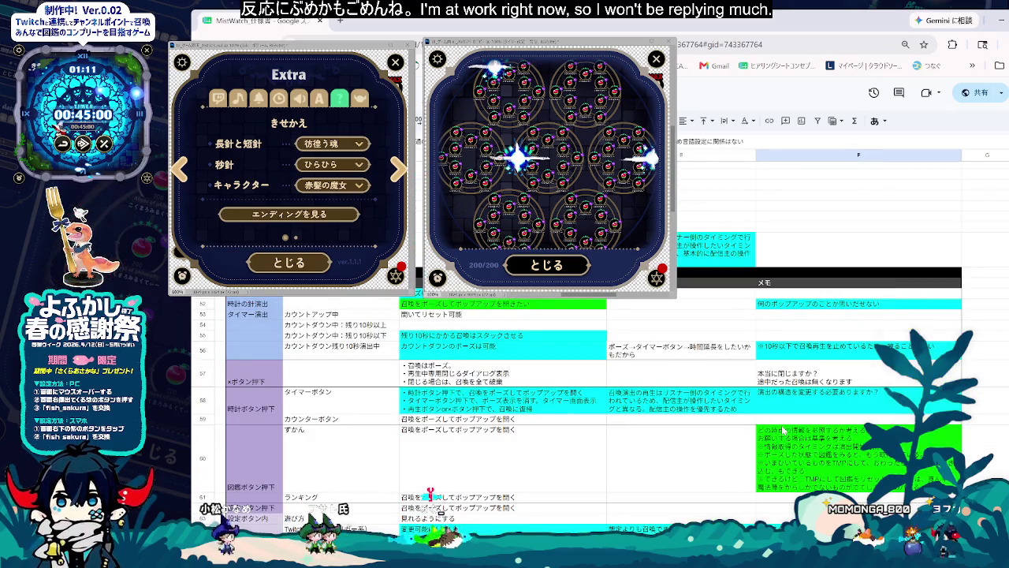
scroll(803, 400, up, 2)
scroll(803, 400, up, 2)
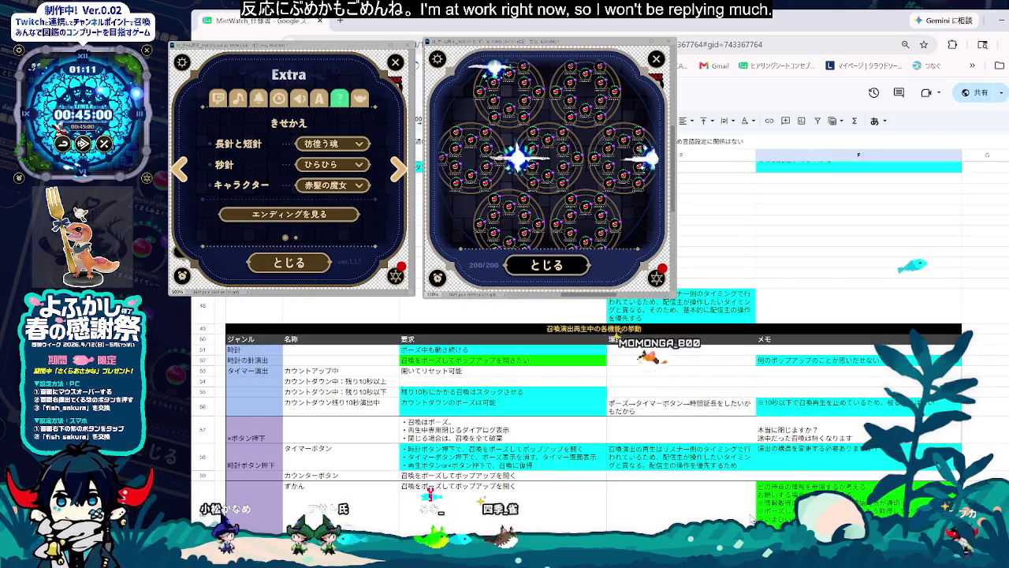
scroll(803, 401, up, 1)
scroll(802, 402, up, 5)
scroll(803, 402, up, 2)
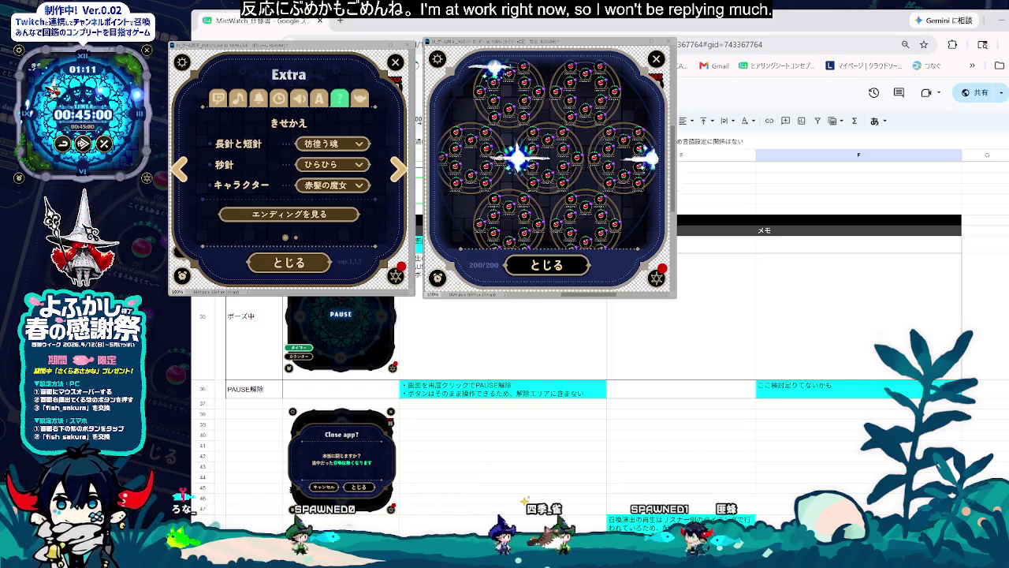
scroll(599, 394, down, 5)
scroll(599, 394, down, 5)
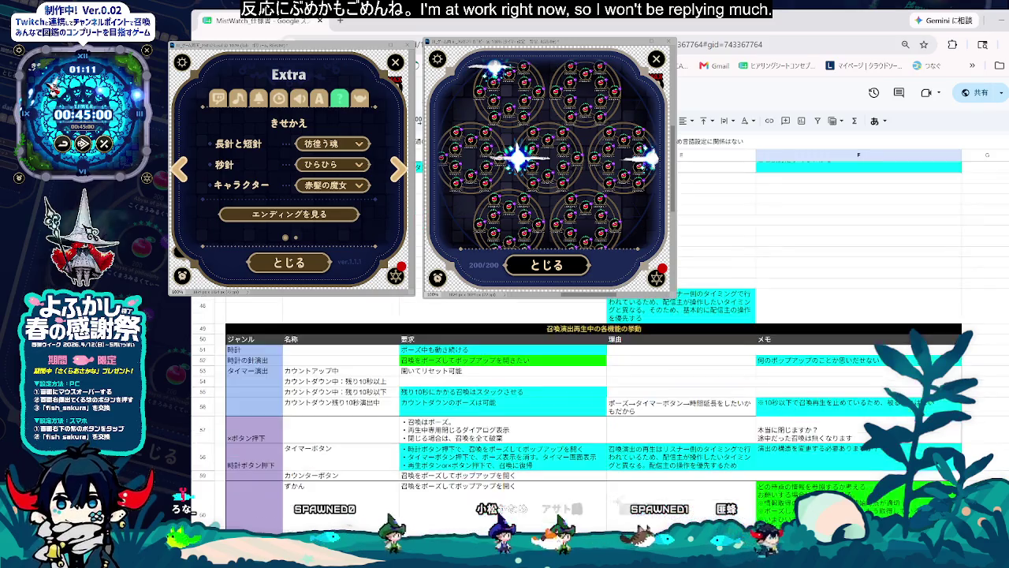
scroll(599, 394, down, 5)
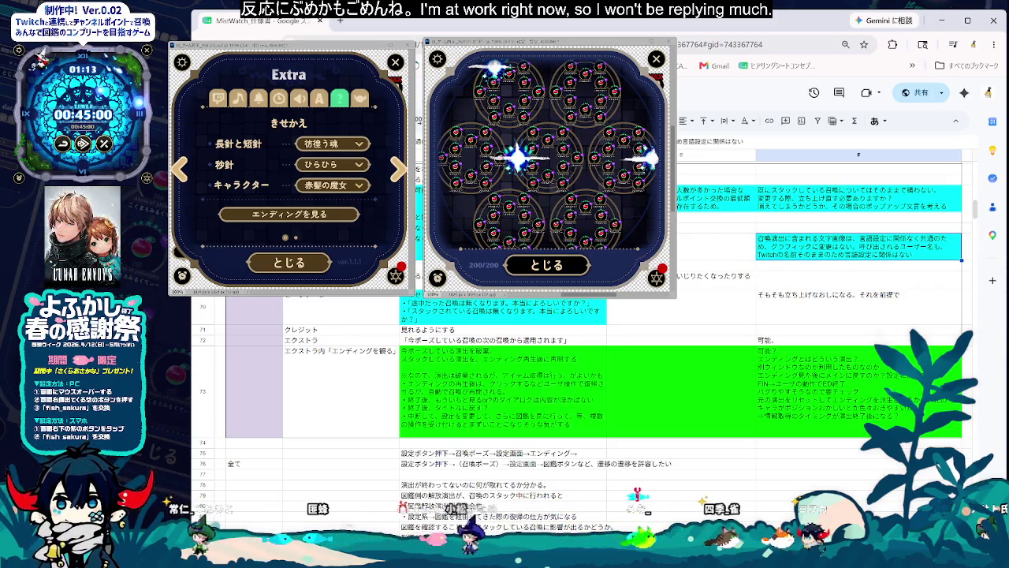
click(716, 246)
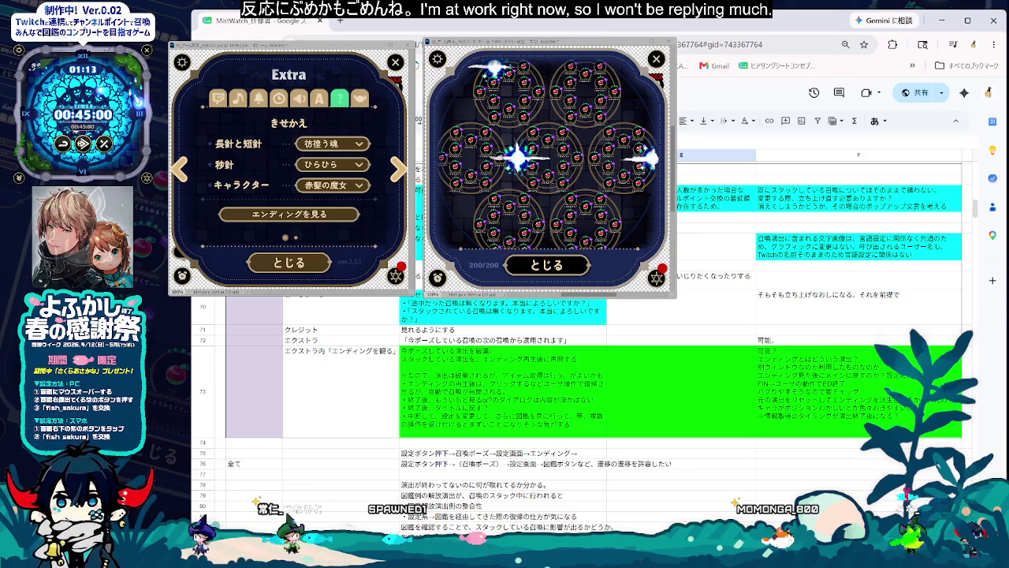
Step: Highlight the notes in E75:F82 bright green, then move to the next sheet
scroll(642, 505, up, 5)
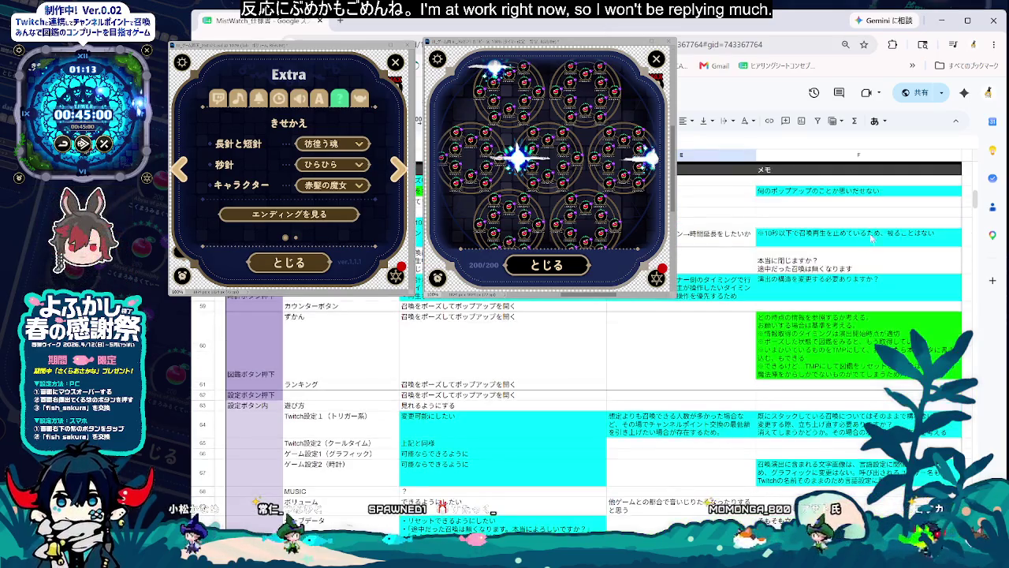
scroll(976, 203, up, 1)
scroll(975, 201, up, 1)
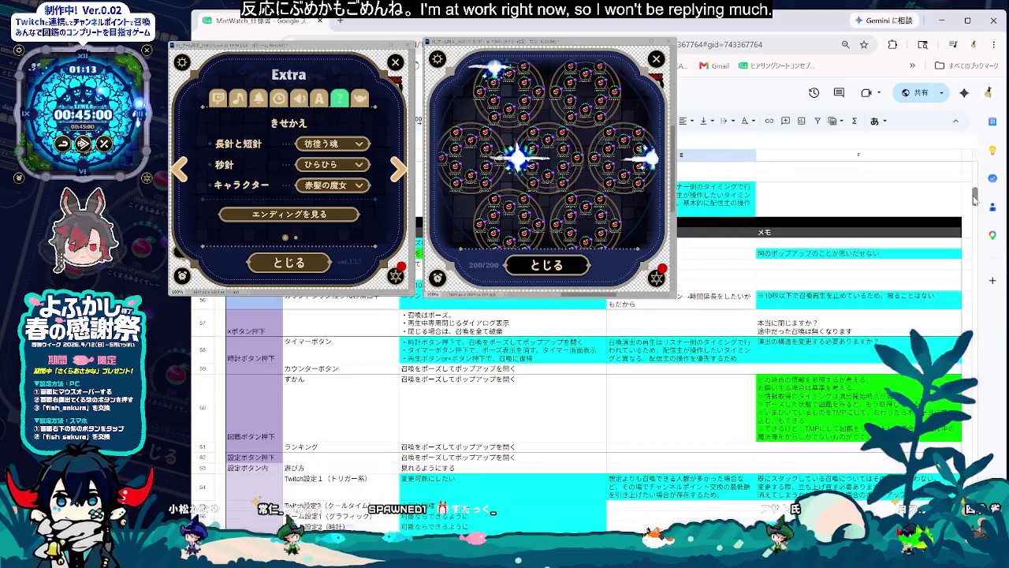
drag(976, 203, 977, 213)
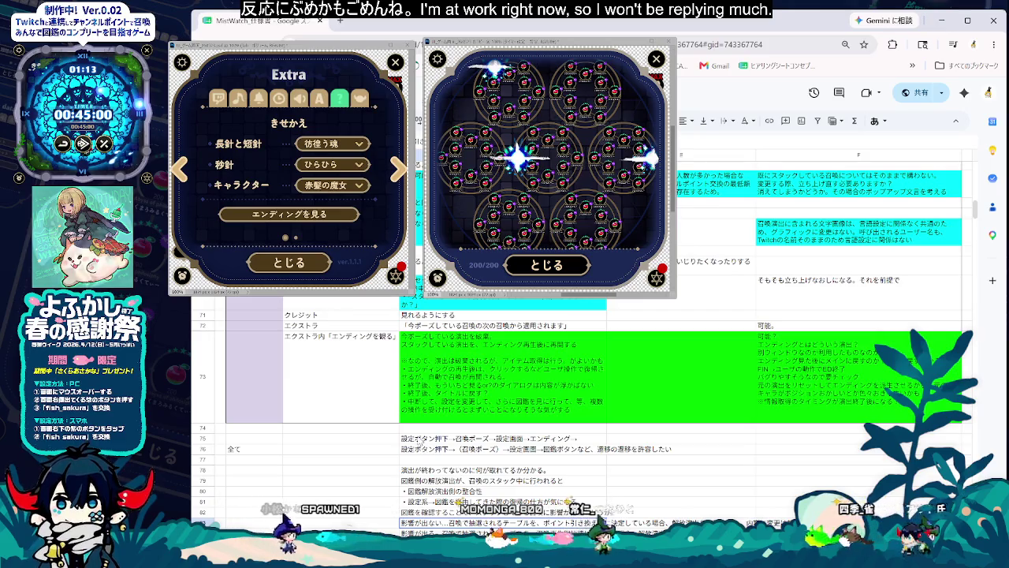
drag(422, 442, 891, 513)
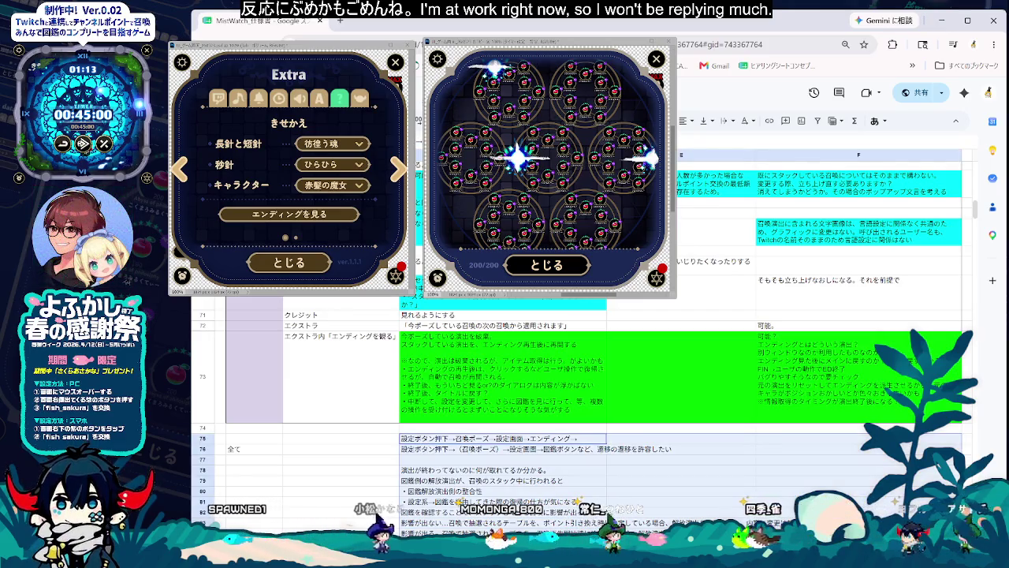
click(627, 121)
click(683, 257)
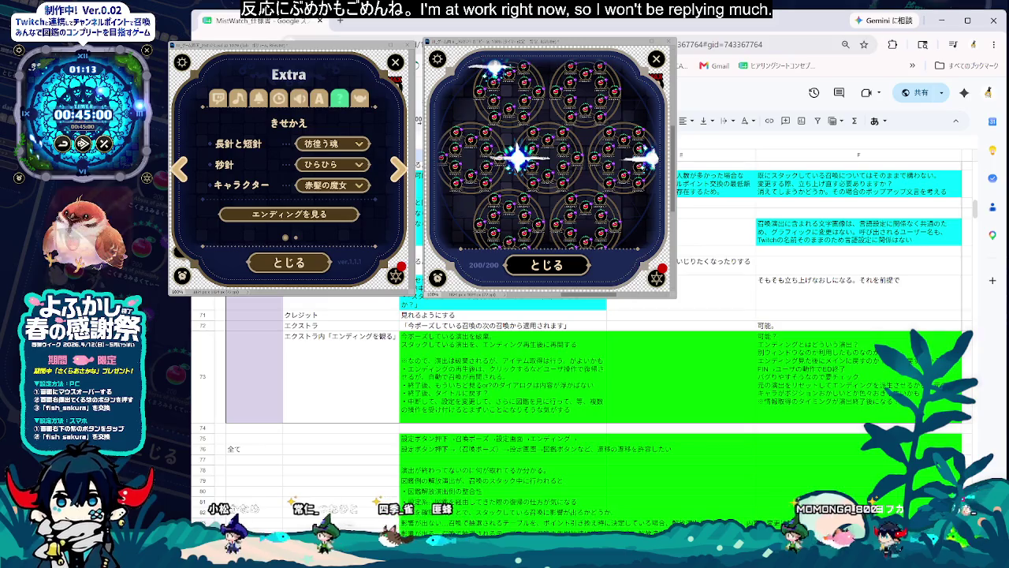
key(ctrl+shift+Page_Down)
Step: Scroll to the unlock-effect rows and read the ending notes in E48 and the memo in E40
scroll(552, 410, down, 3)
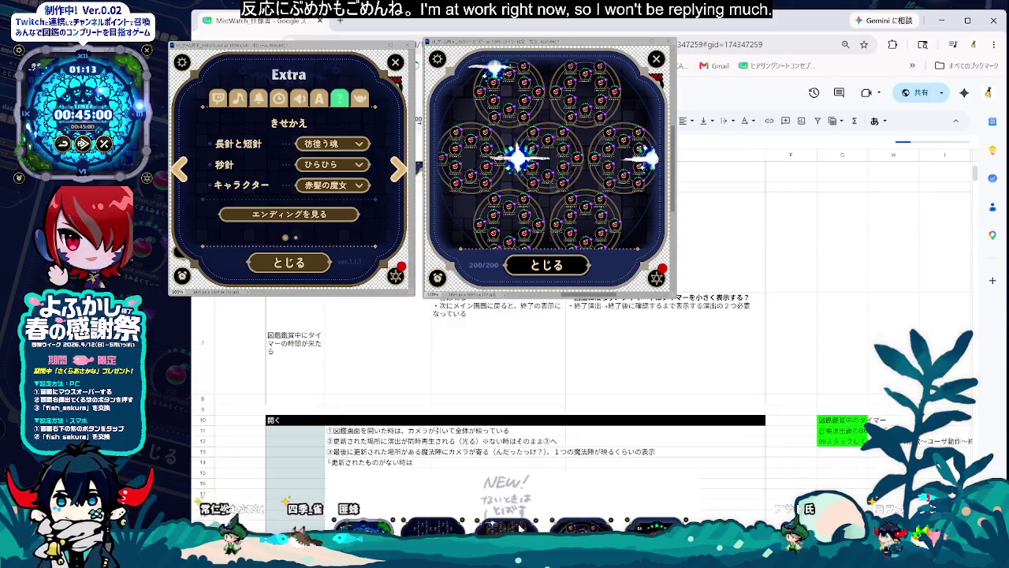
scroll(552, 410, down, 3)
scroll(551, 410, down, 3)
scroll(552, 410, down, 3)
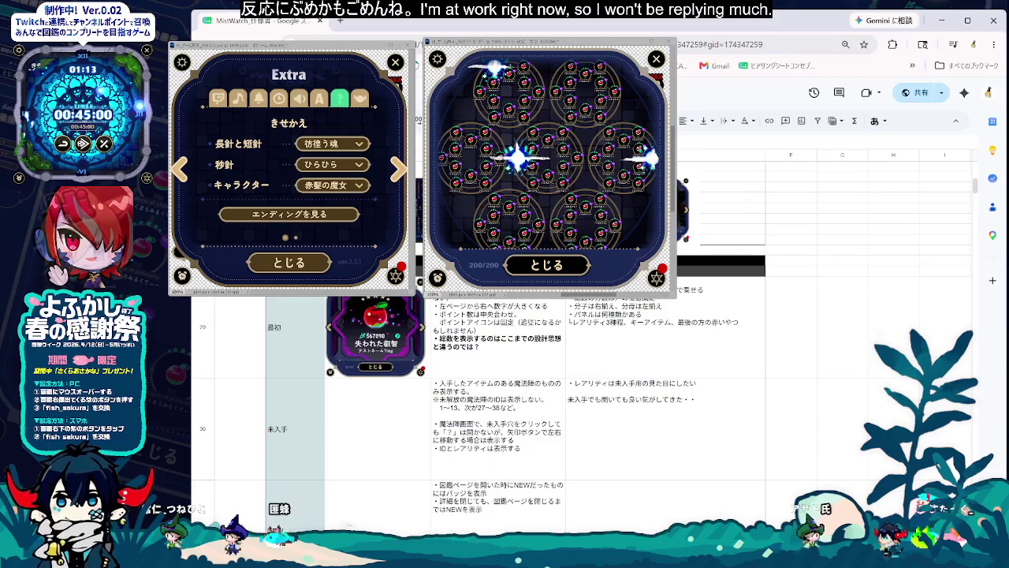
scroll(552, 410, down, 3)
scroll(552, 410, down, 2)
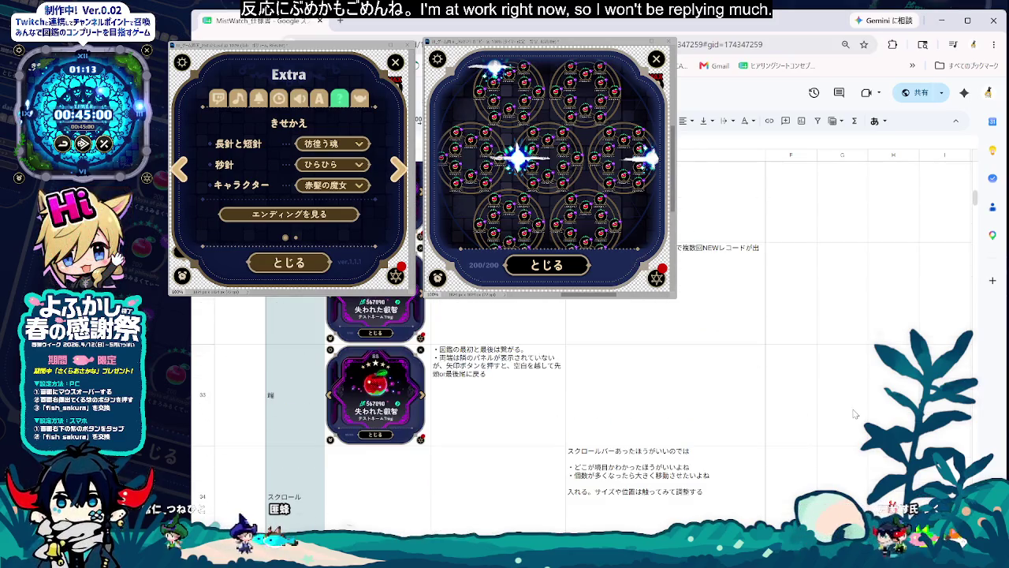
scroll(680, 486, down, 2)
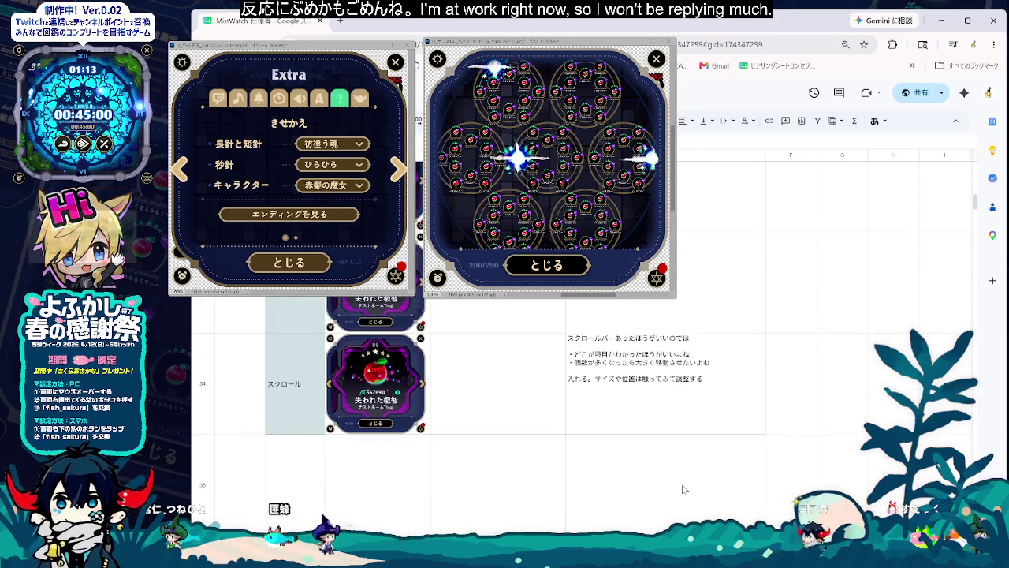
scroll(681, 485, down, 3)
scroll(682, 488, down, 3)
scroll(684, 490, down, 2)
scroll(684, 489, down, 2)
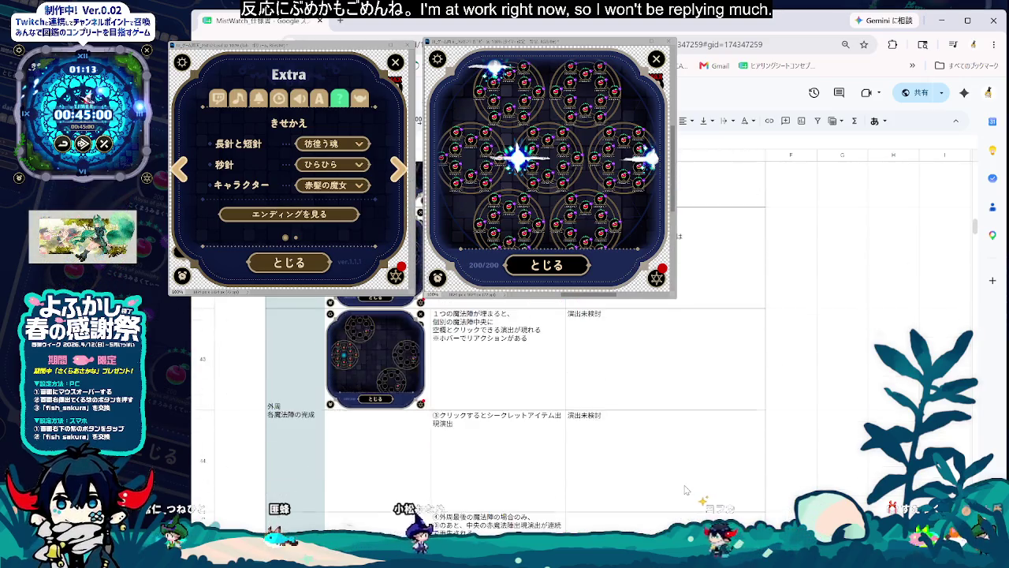
scroll(685, 490, down, 3)
scroll(685, 489, down, 3)
scroll(686, 491, down, 3)
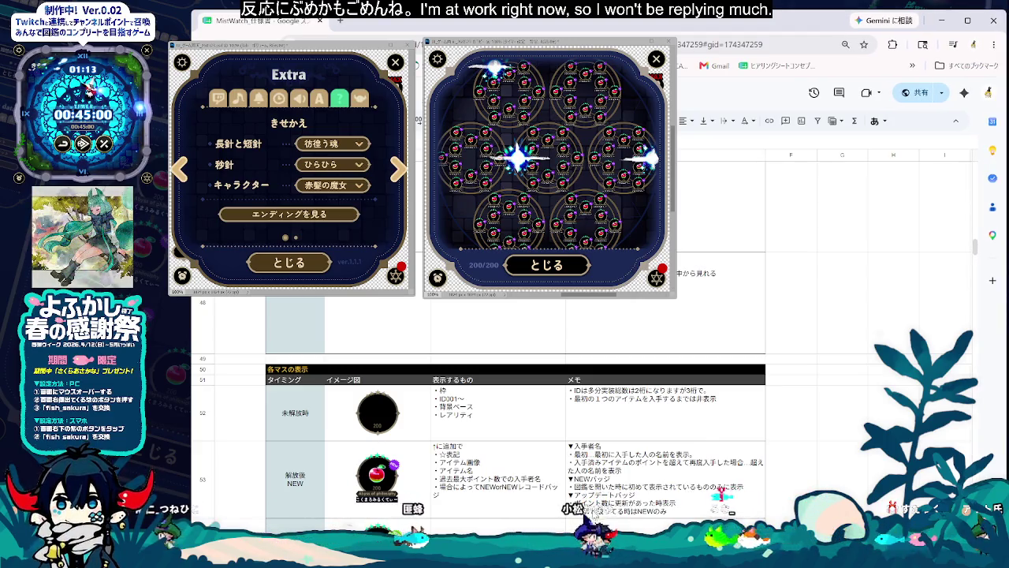
scroll(517, 410, up, 1)
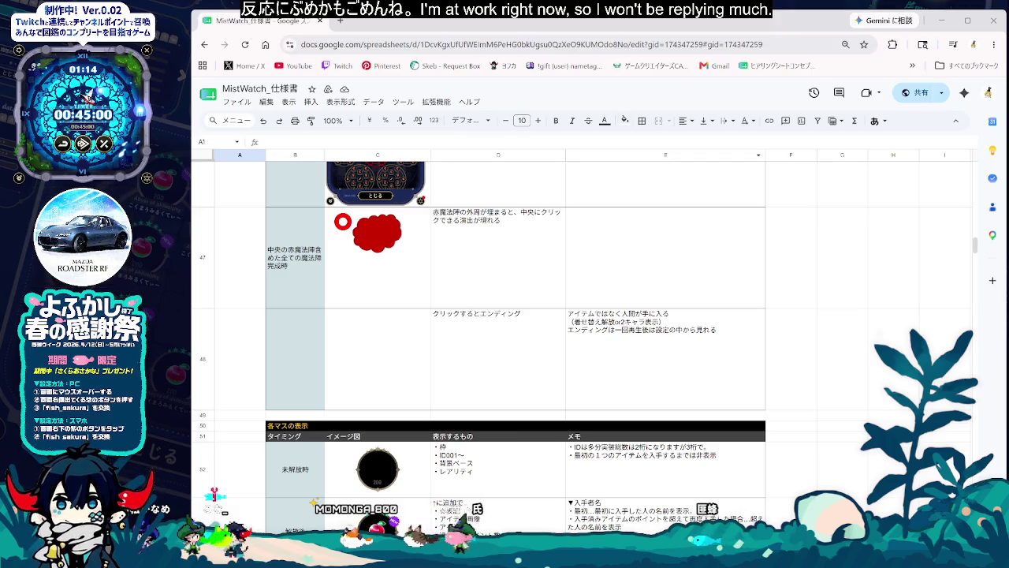
click(753, 406)
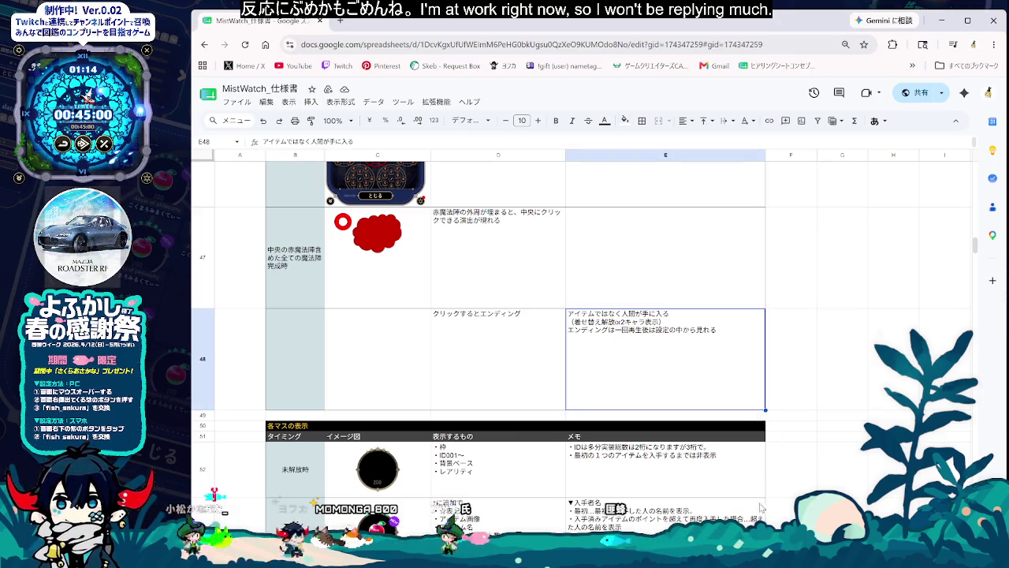
drag(975, 246, 972, 223)
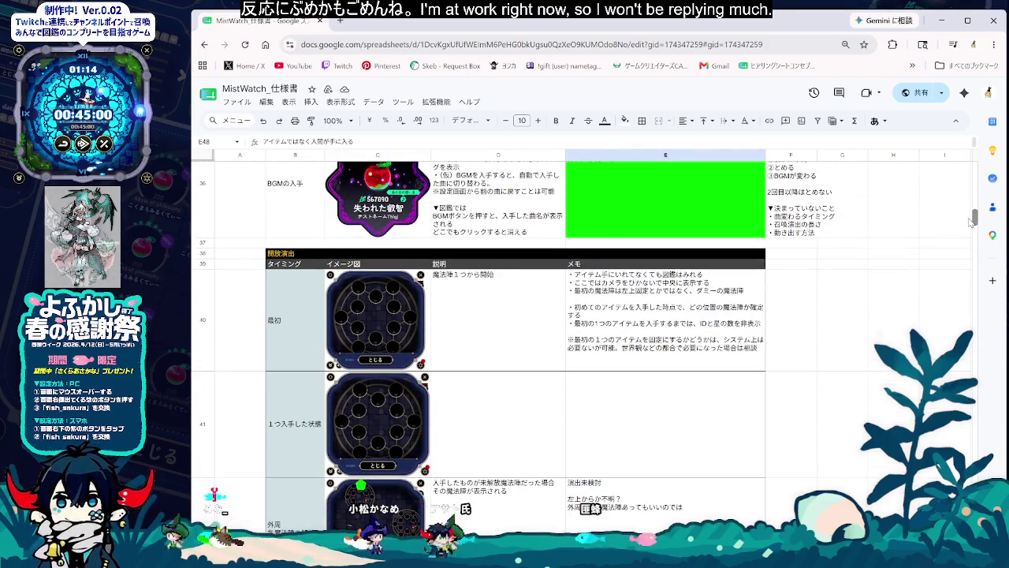
click(612, 307)
Step: Read the descriptions in D40 and D43–D46, then switch to the settings sheet
scroll(609, 348, up, 1)
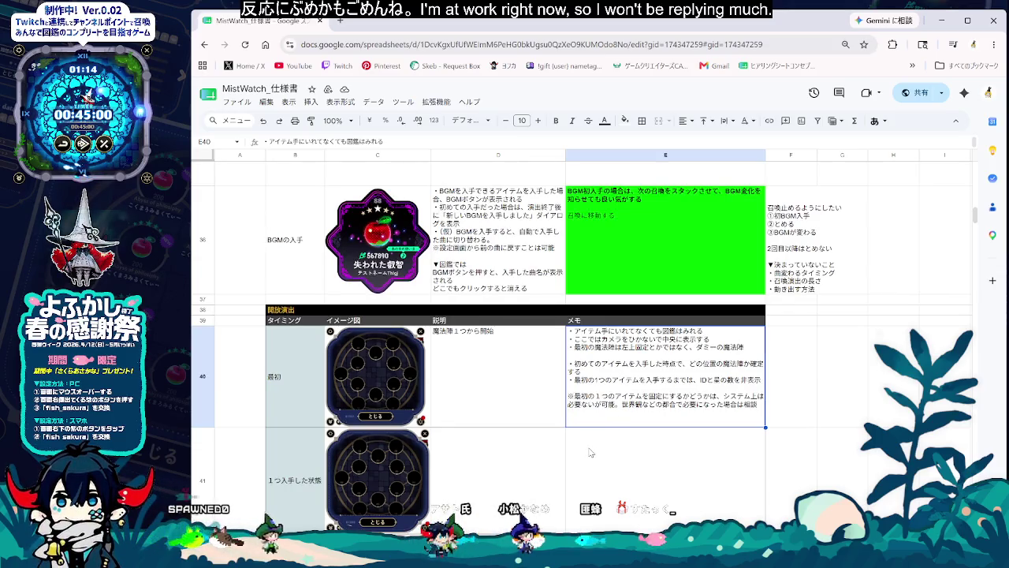
click(463, 401)
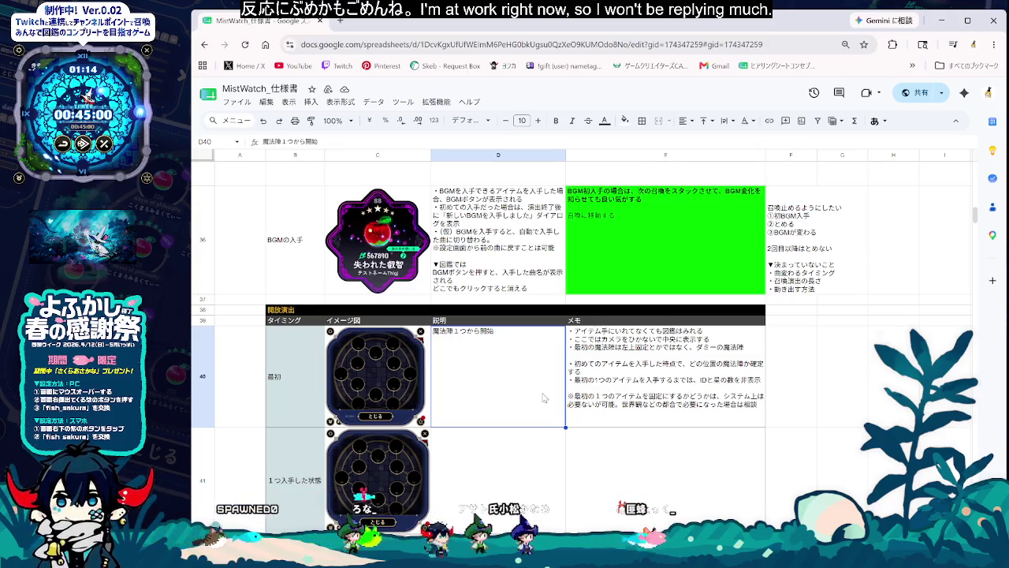
scroll(521, 454, down, 2)
scroll(521, 455, down, 2)
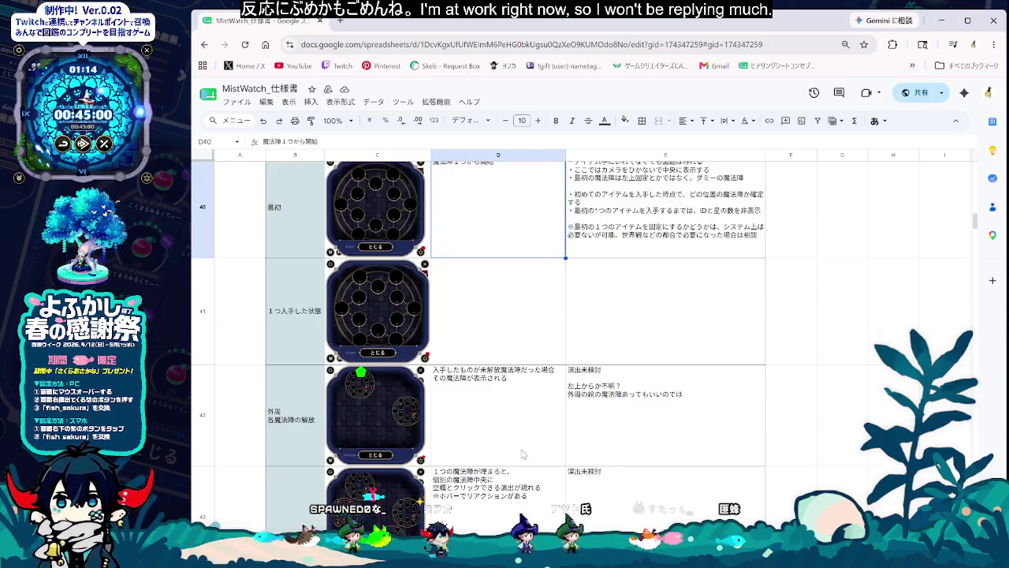
click(521, 454)
scroll(521, 454, down, 1)
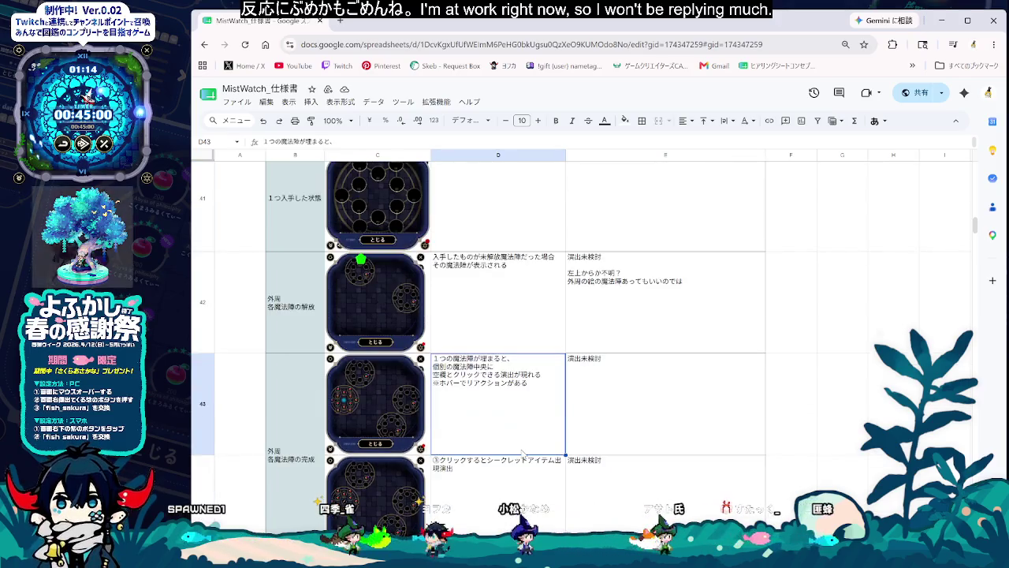
scroll(521, 454, down, 1)
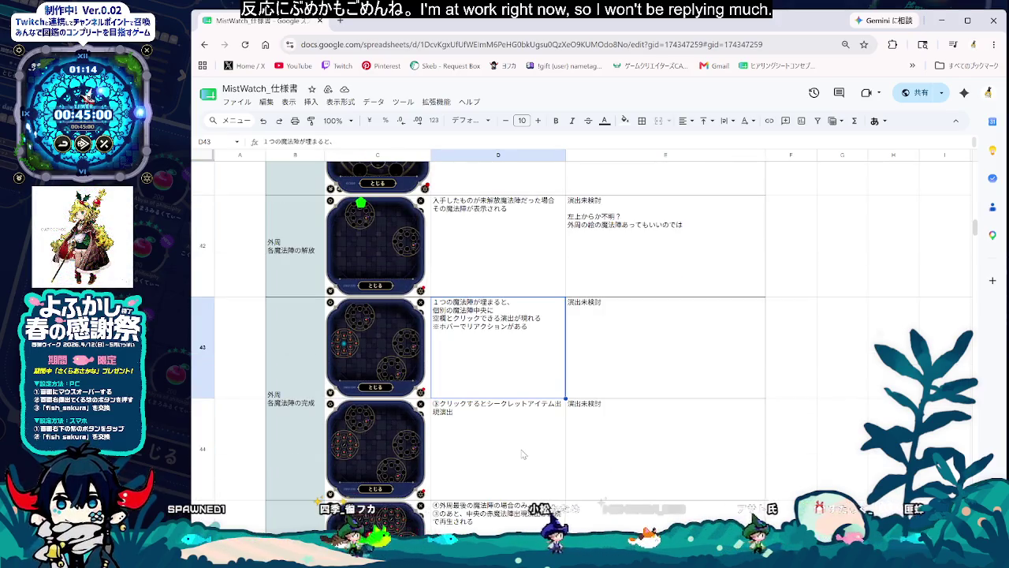
click(521, 454)
scroll(521, 454, down, 1)
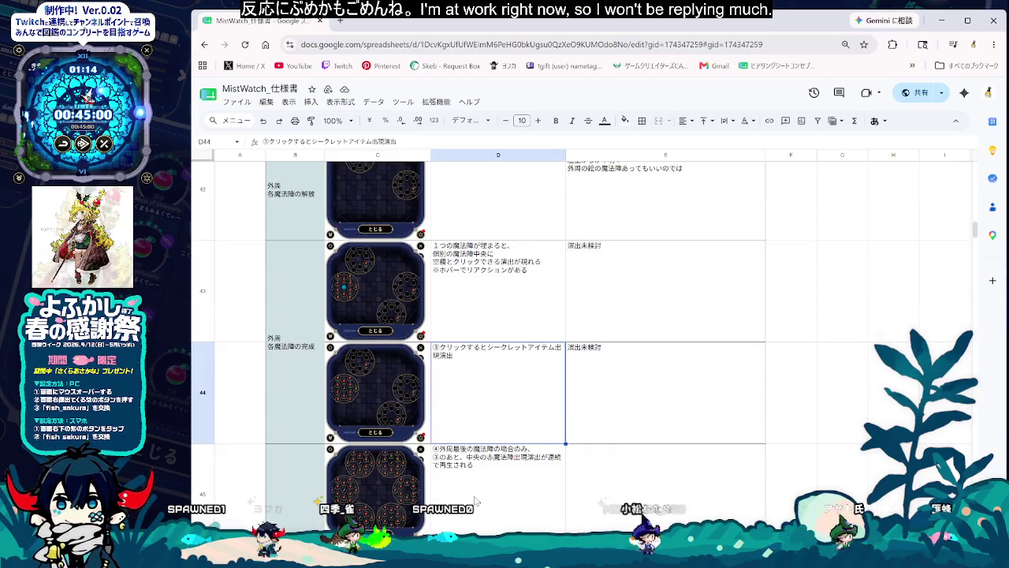
click(523, 456)
scroll(522, 455, down, 1)
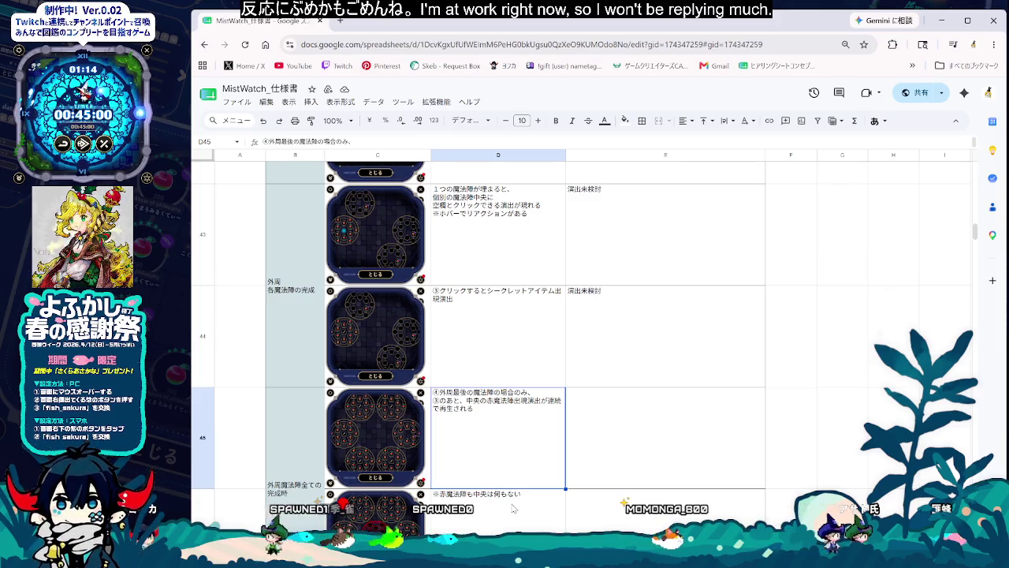
click(513, 508)
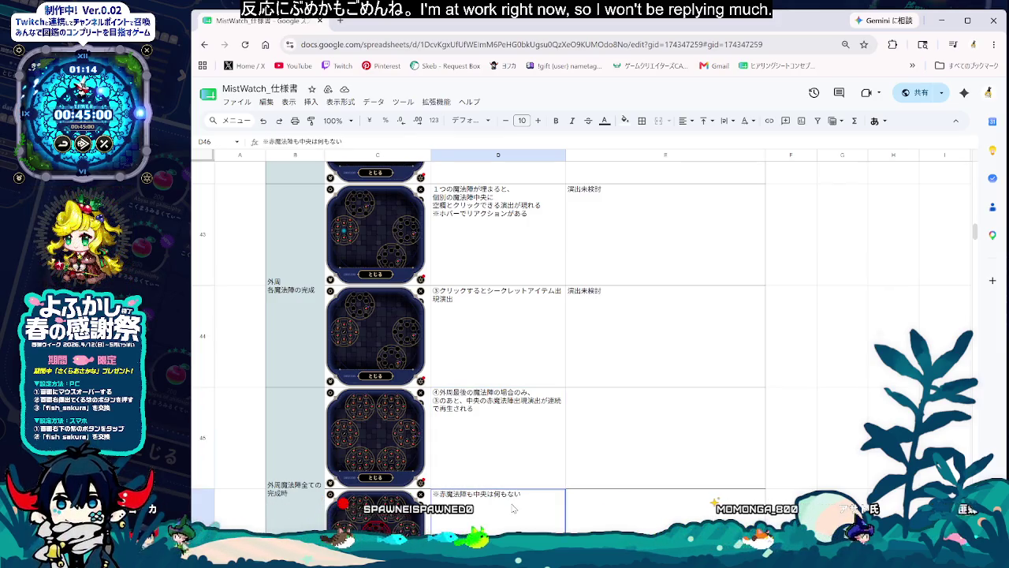
scroll(512, 509, down, 1)
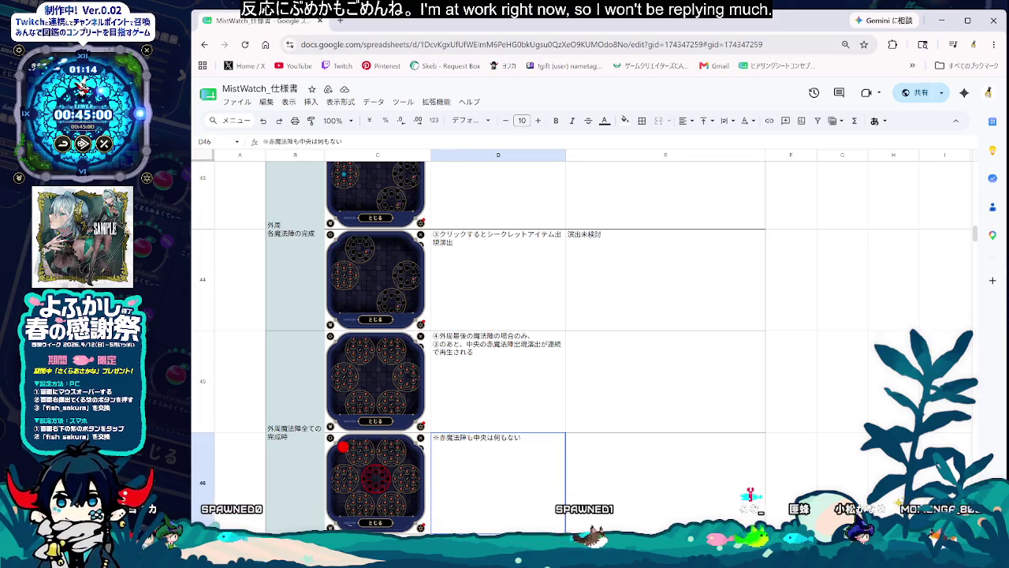
key(ctrl+shift+Page_Down)
text(図鑑の解放演出)
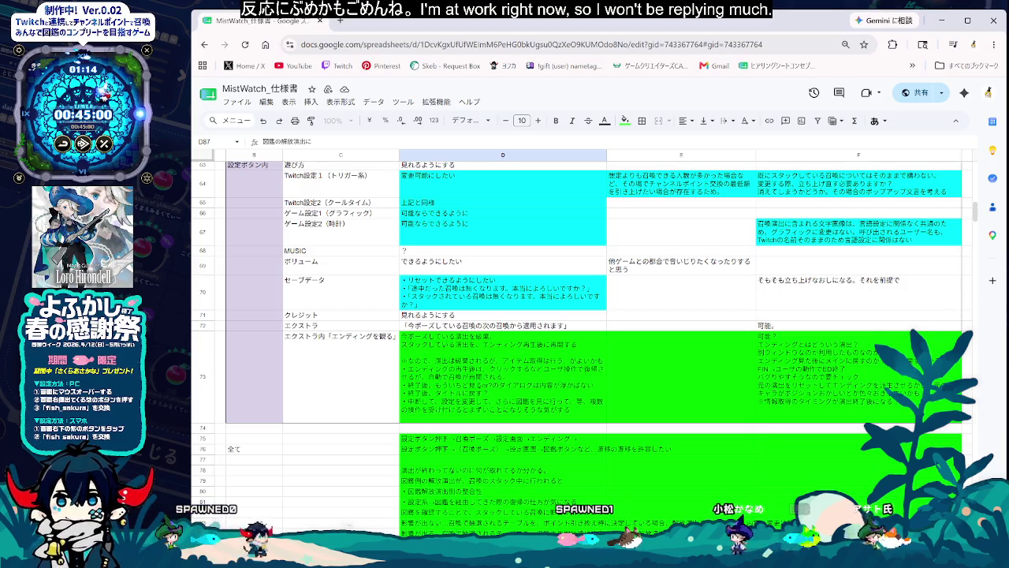
Step: Write the D87 memo that the ending may trigger automatically, and start D88's arbitrary-timing note
text(にともなっ)
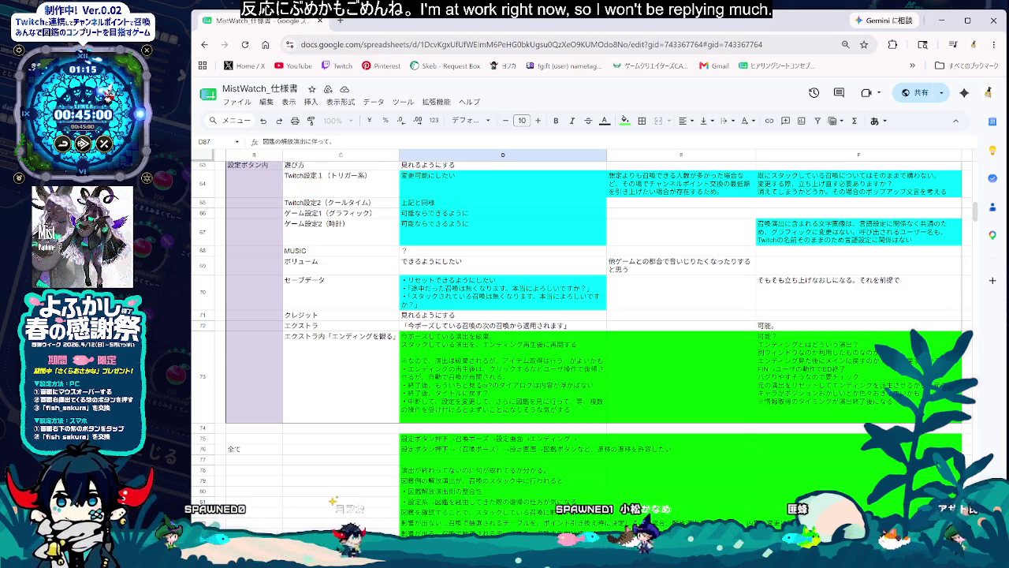
text(くりえ)
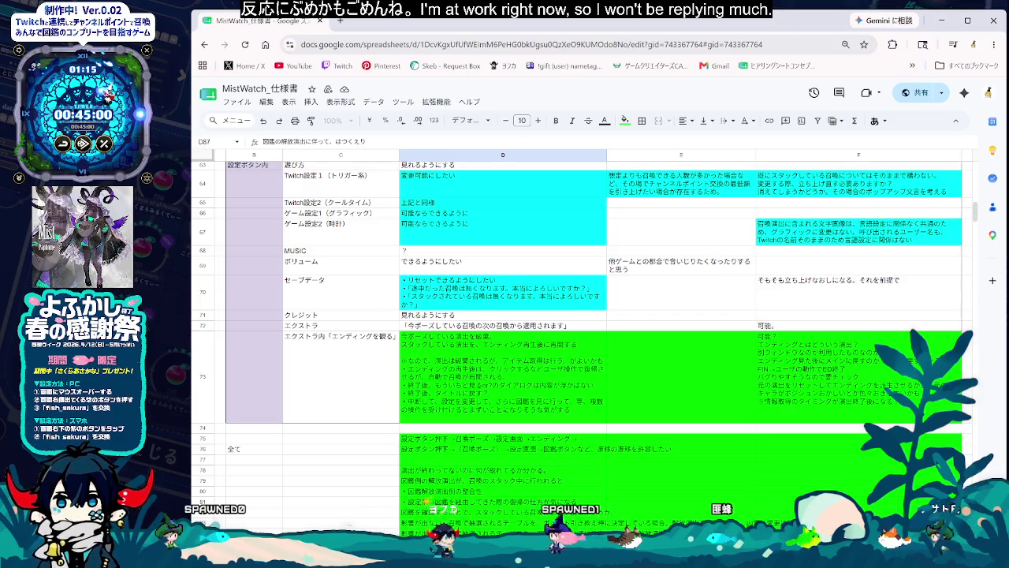
key(space)
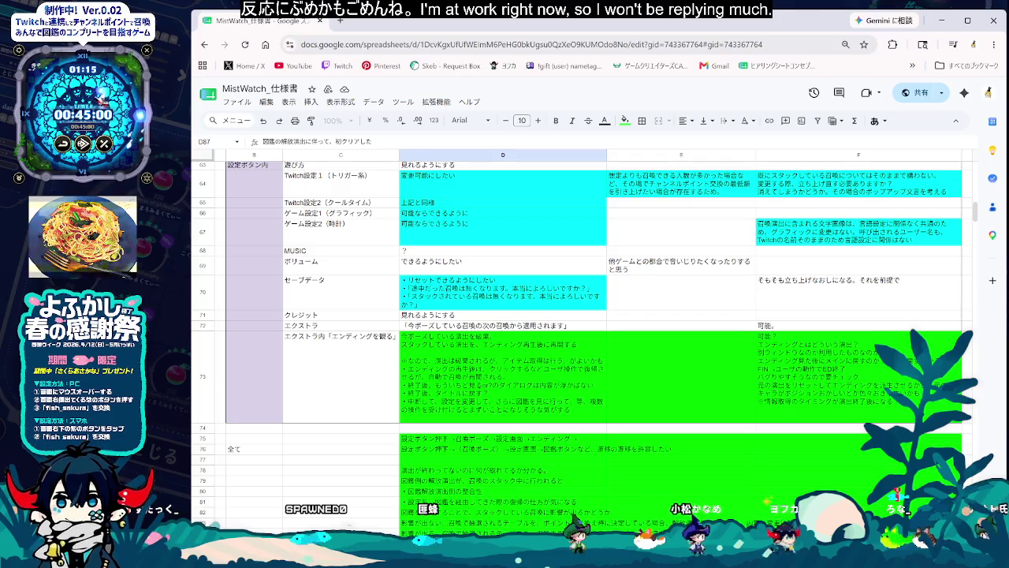
key(BackSpace)
text(ちゅあ)
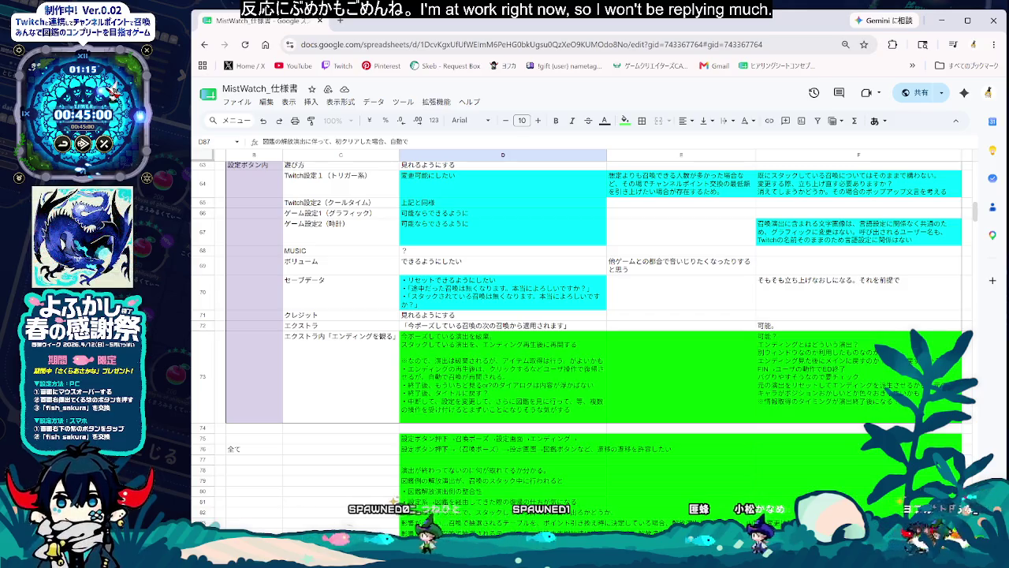
text(えんでい)
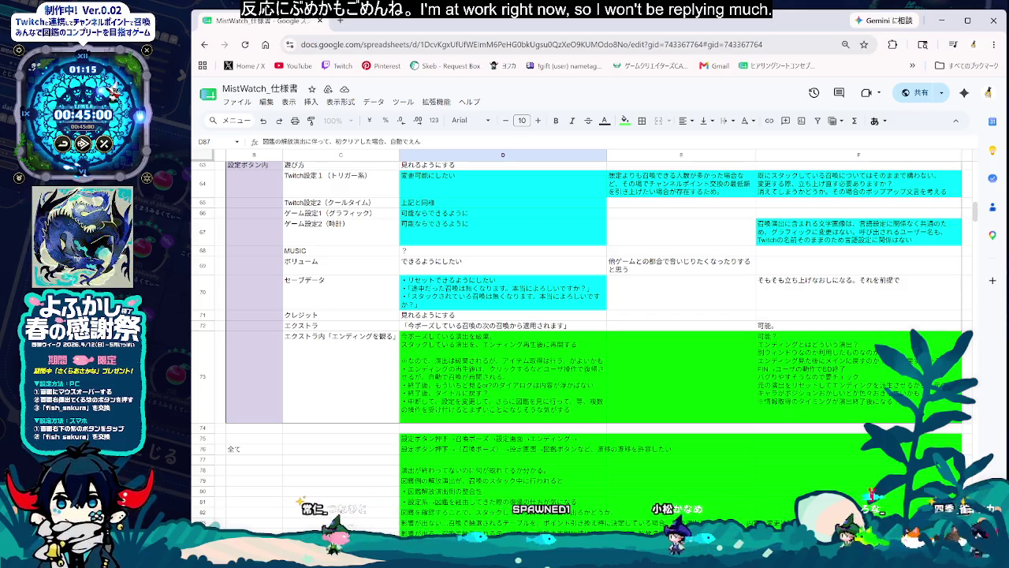
text(んぐに)
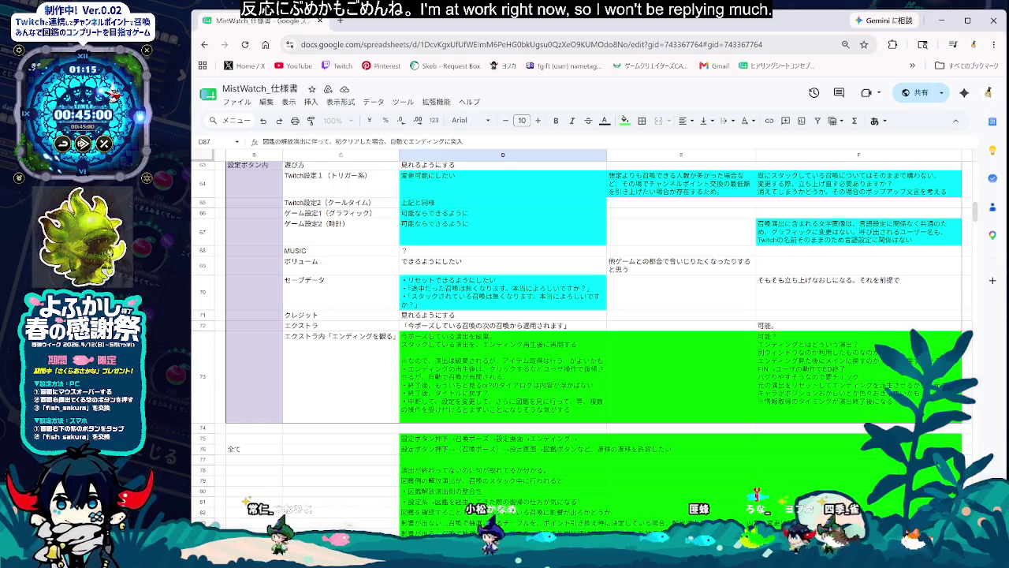
text(突入する可能性があ)
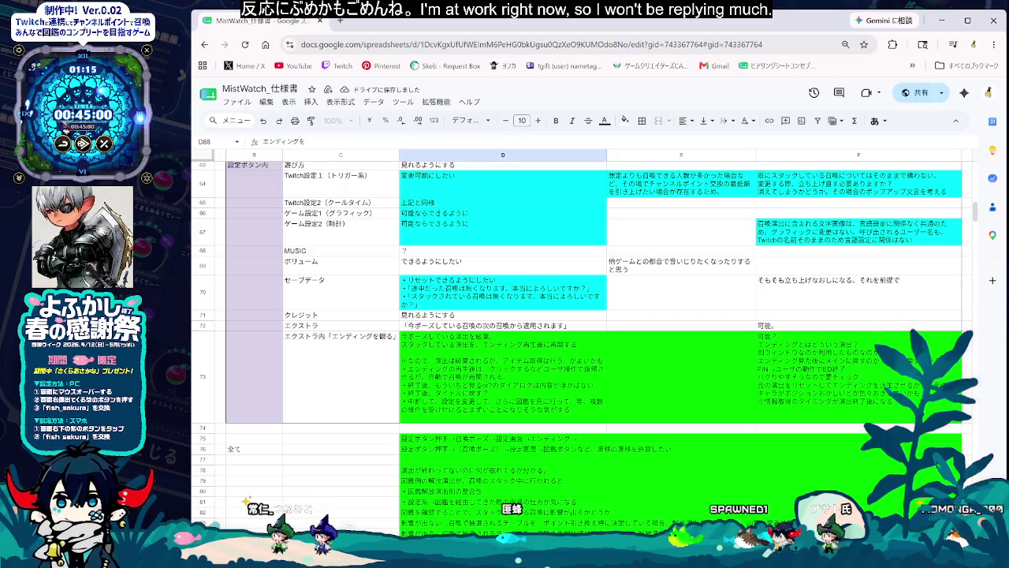
text(にん)
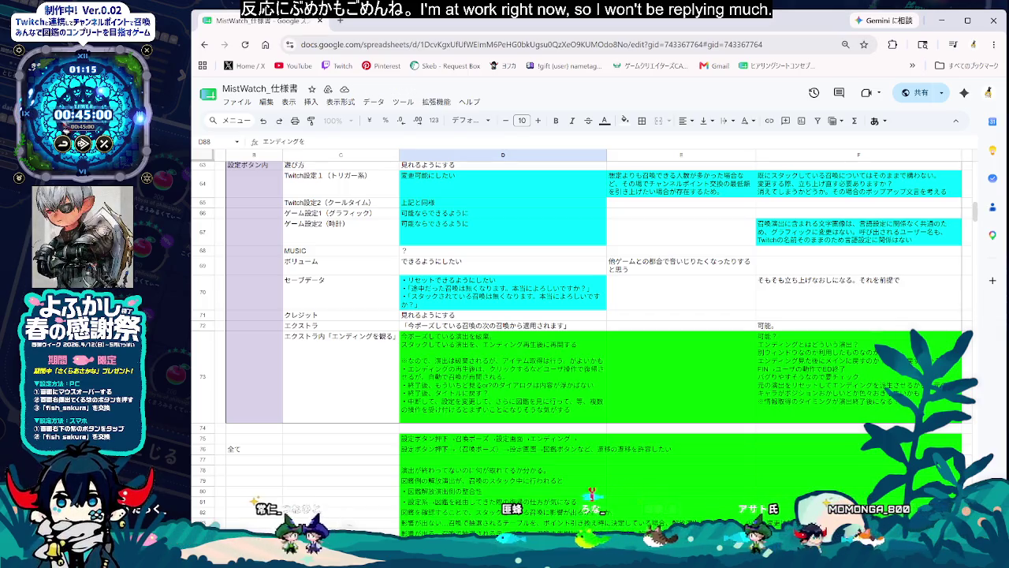
text(任意のタイミングにしたとしても)
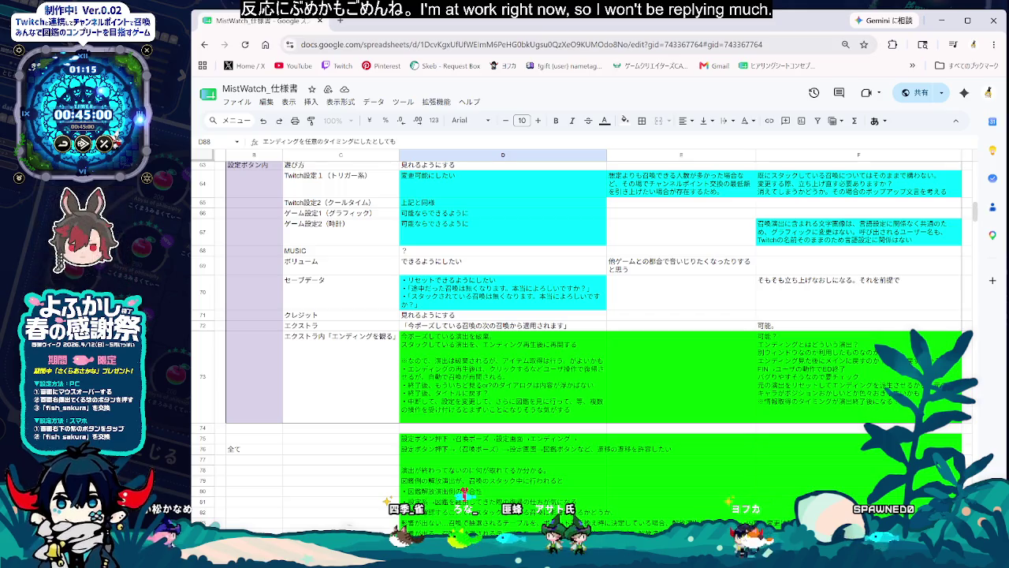
Step: Scroll back to rows 70–93 and select the empty cell below the last ending note
scroll(701, 416, up, 3)
scroll(701, 416, up, 3)
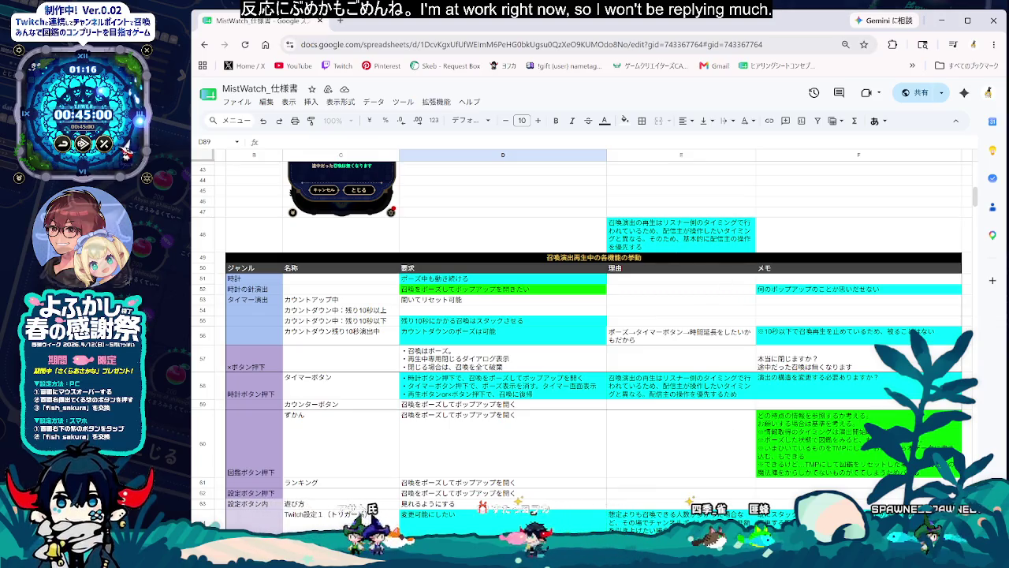
scroll(581, 347, down, 2)
scroll(582, 347, down, 3)
scroll(581, 347, down, 4)
scroll(581, 347, down, 3)
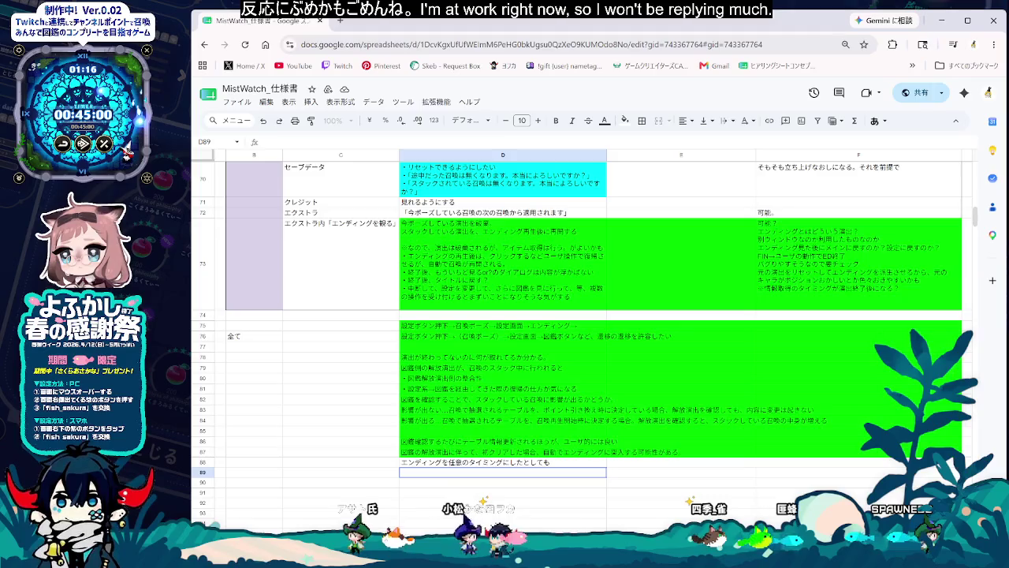
scroll(556, 348, down, 2)
click(556, 348)
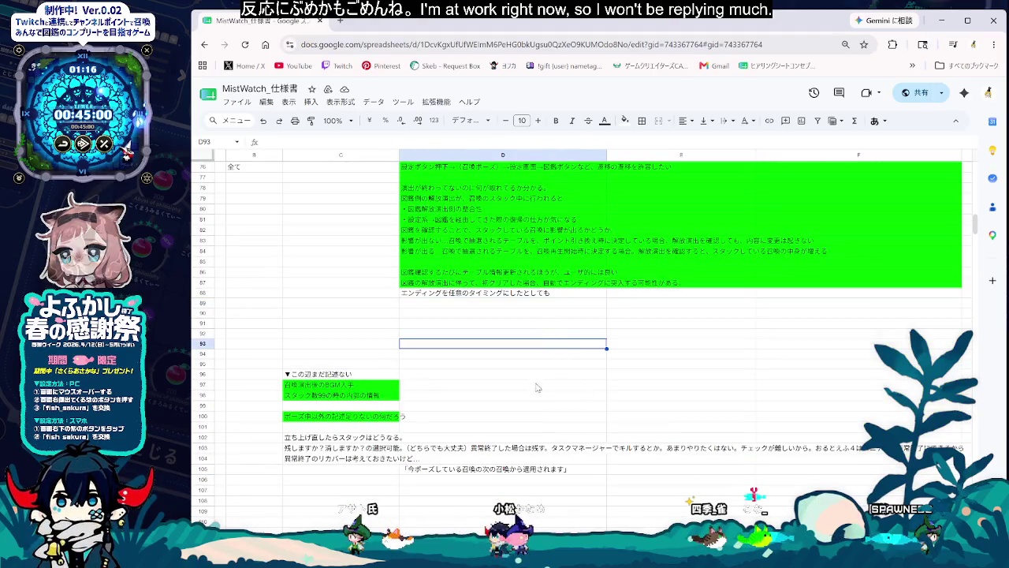
scroll(536, 388, up, 2)
scroll(535, 435, up, 3)
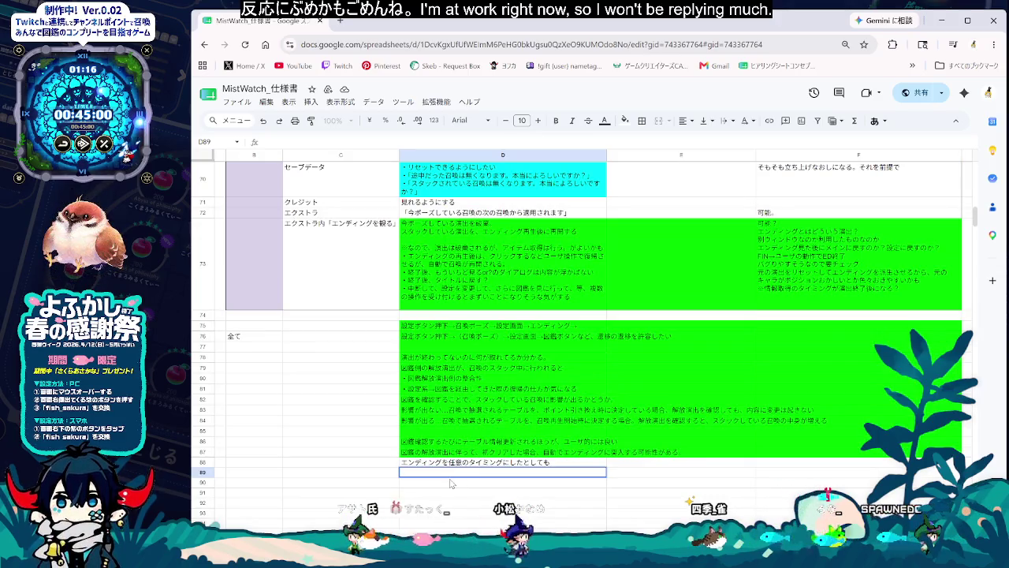
click(502, 471)
Step: Enter the D89 note beginning エンディング
text(えnでぃんぐ)
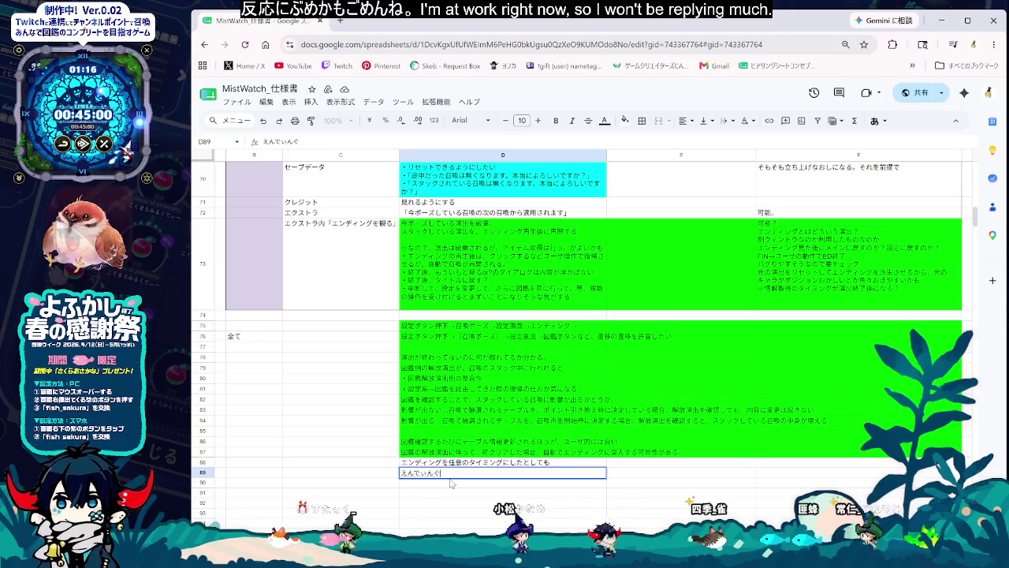
text(gu)
key(space)
key(Return)
text(も)
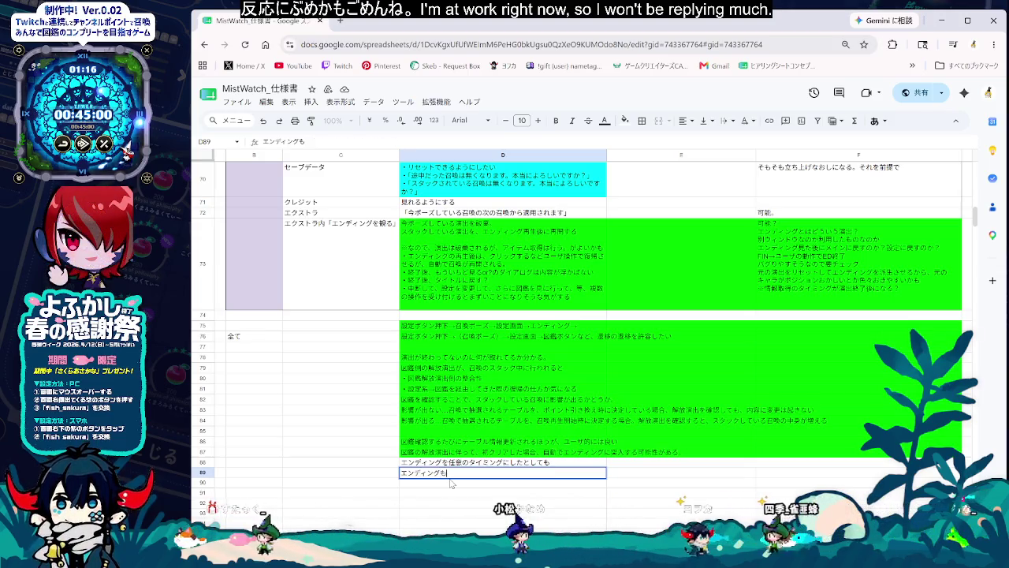
text(ais)
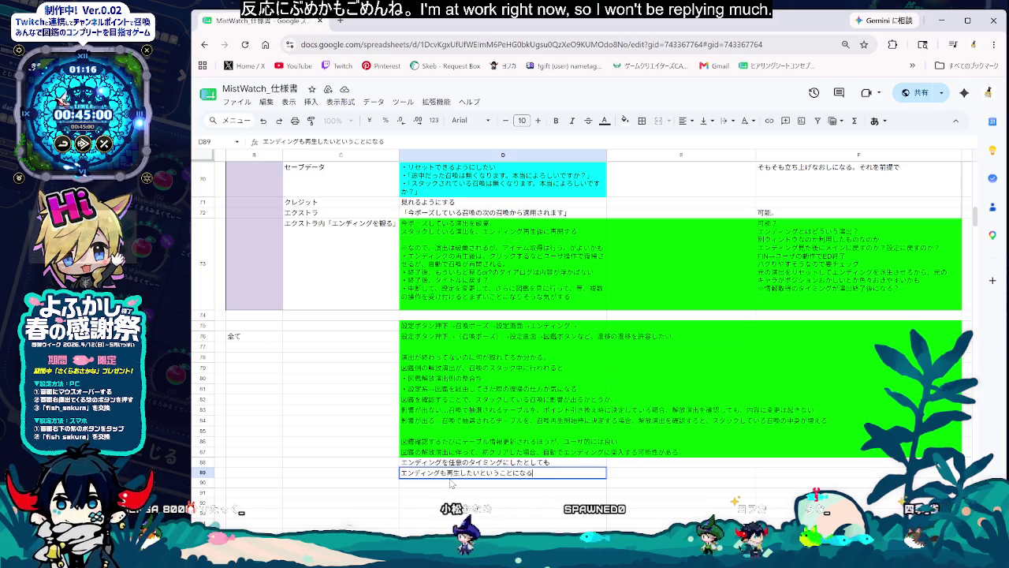
key(Return)
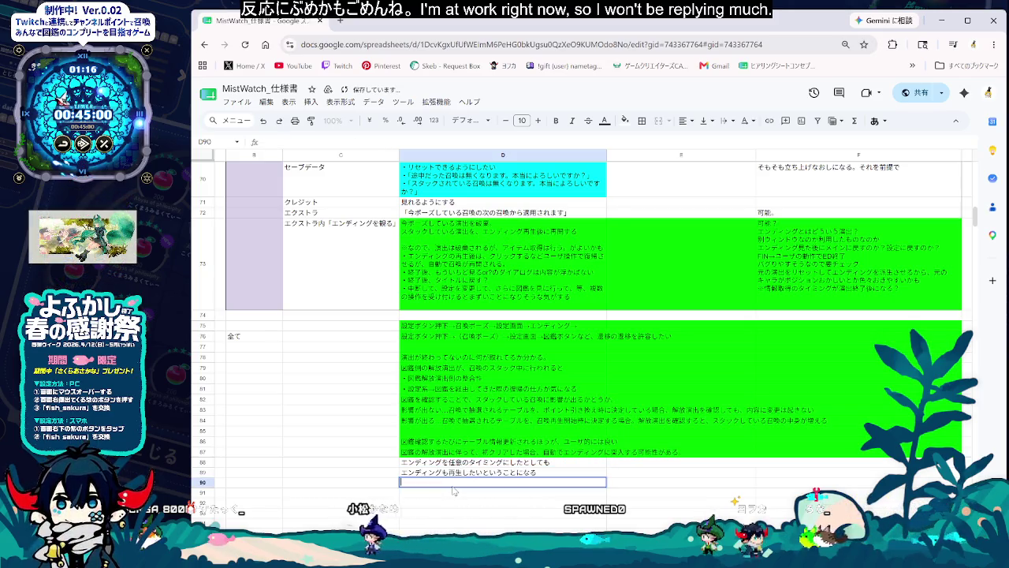
Step: Type the D90 note about auto-resuming after the ending, correcting the word to 欠ける
text(その後、)
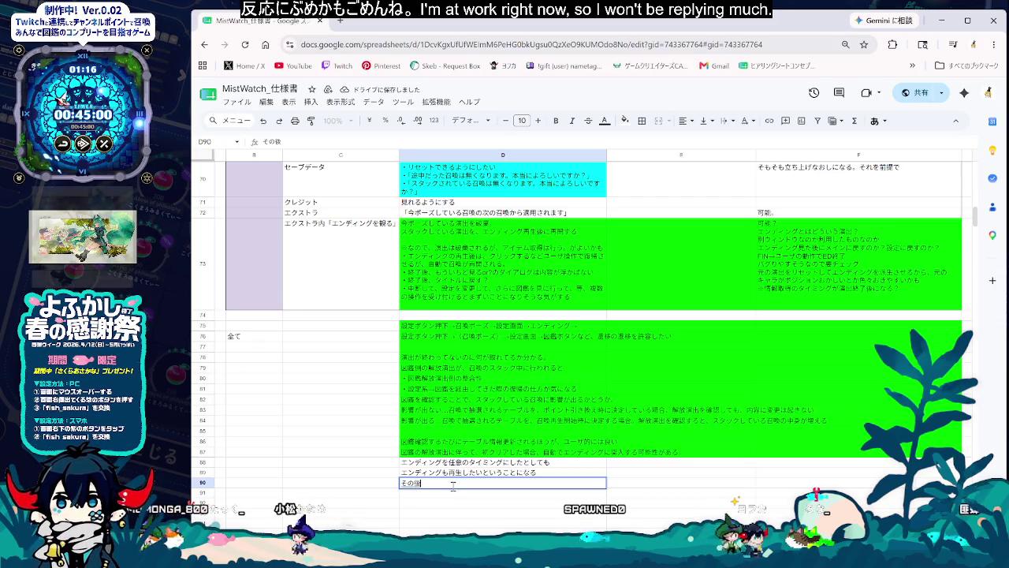
text(じどうd)
text(自動で)
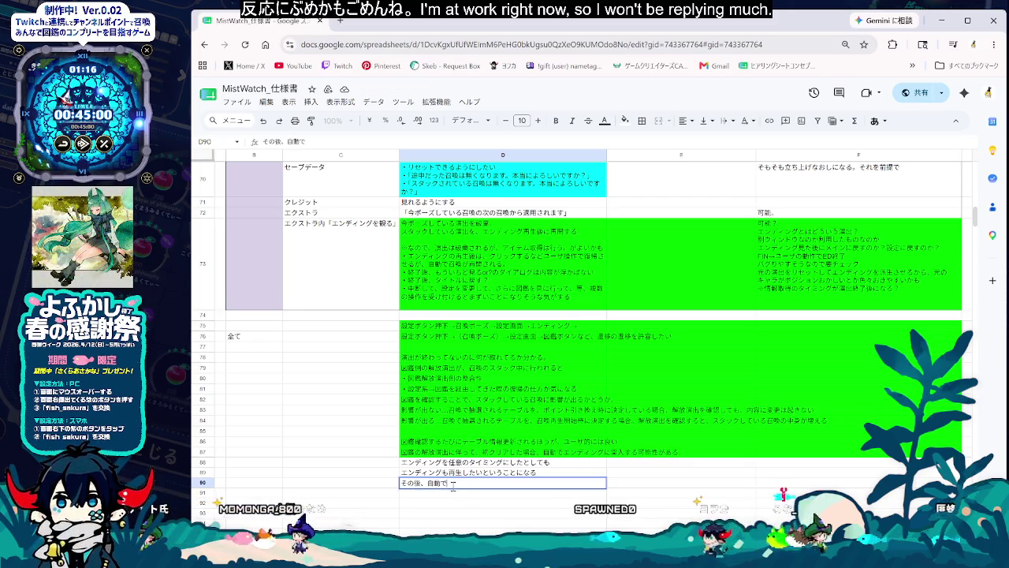
text(再生 s)
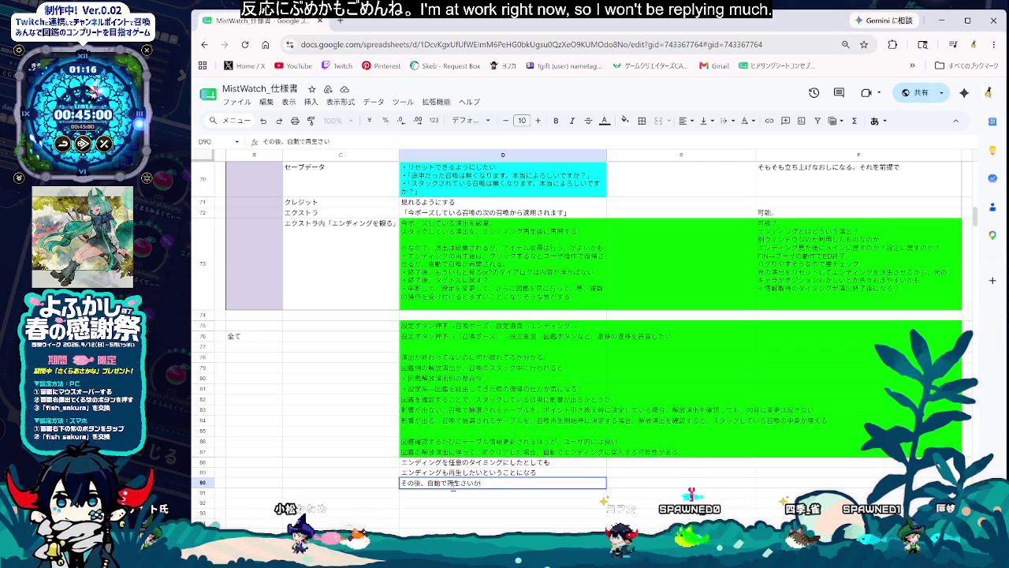
text(再開するのは、余韻に掛けると思う)
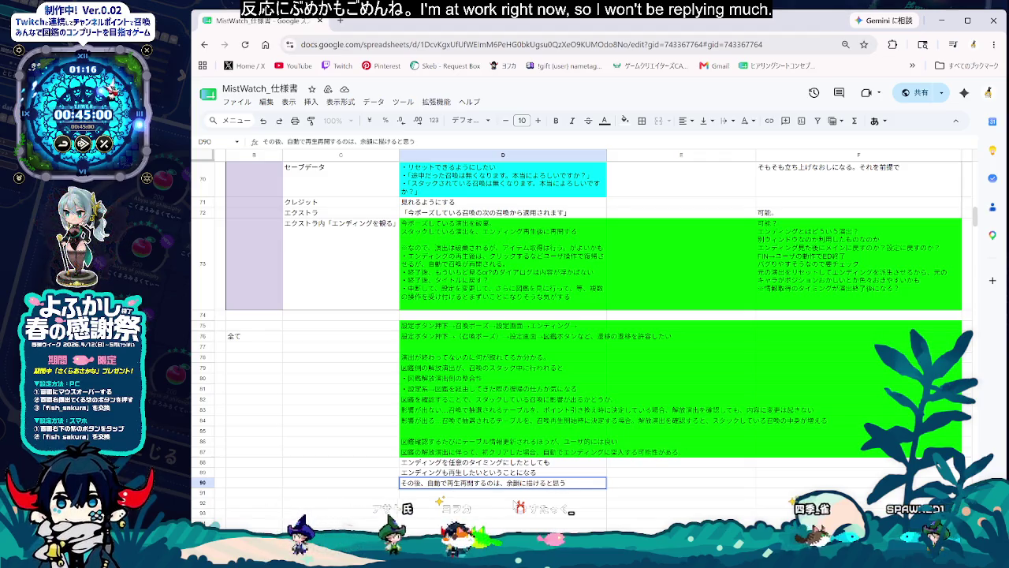
click(503, 502)
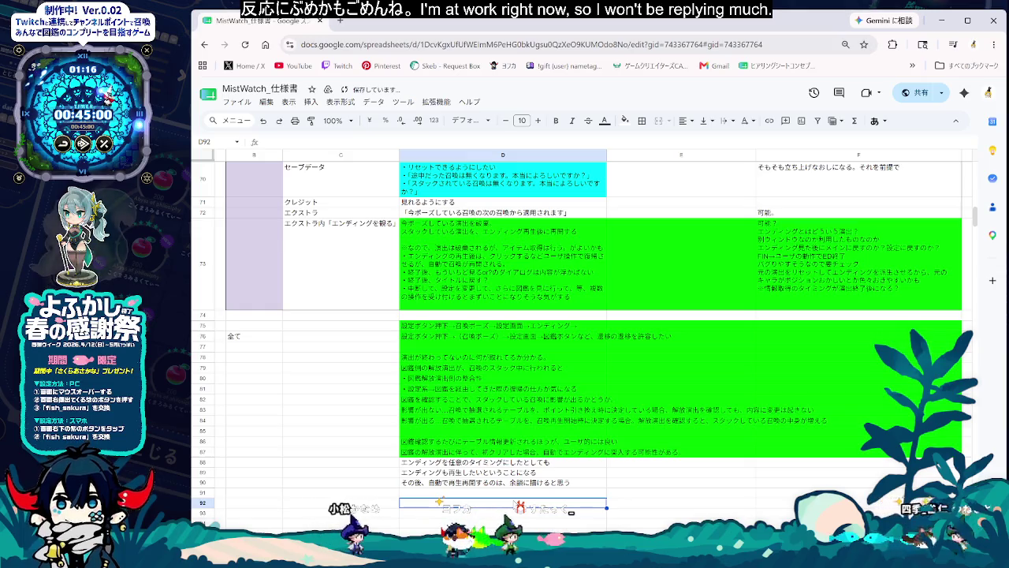
double_click(500, 493)
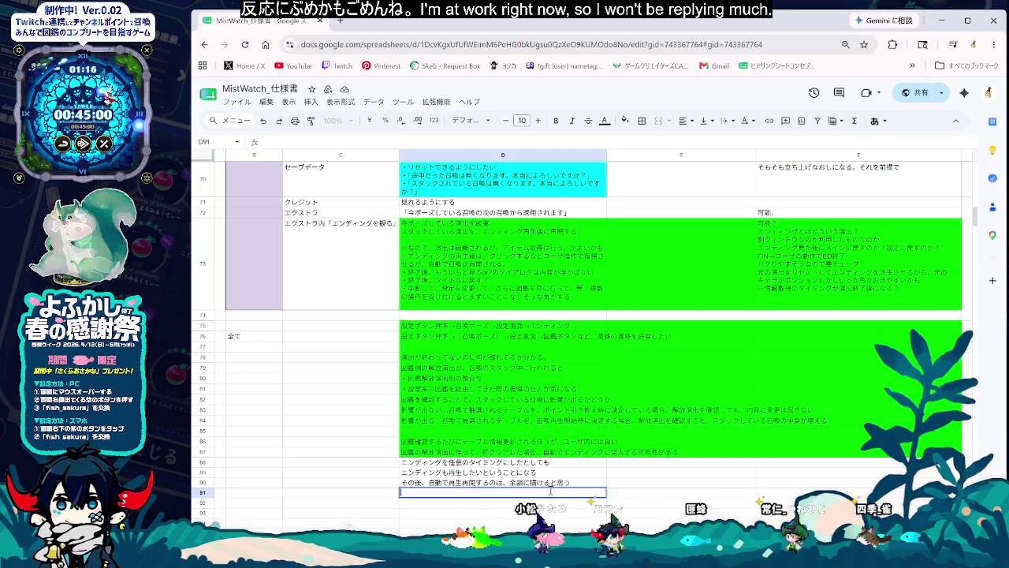
click(548, 482)
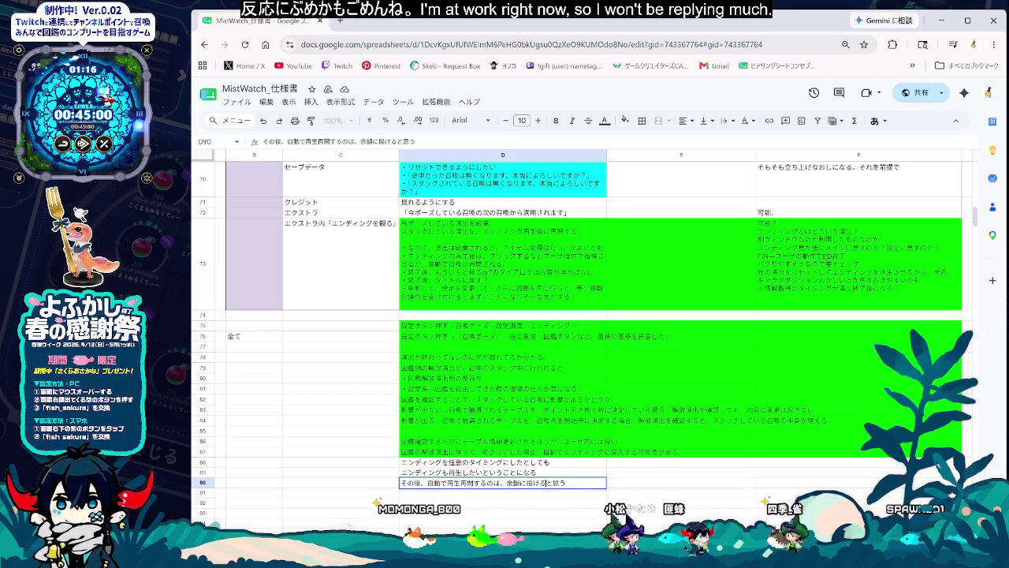
key(BackSpace)
key(BackSpace)
text(かけ)
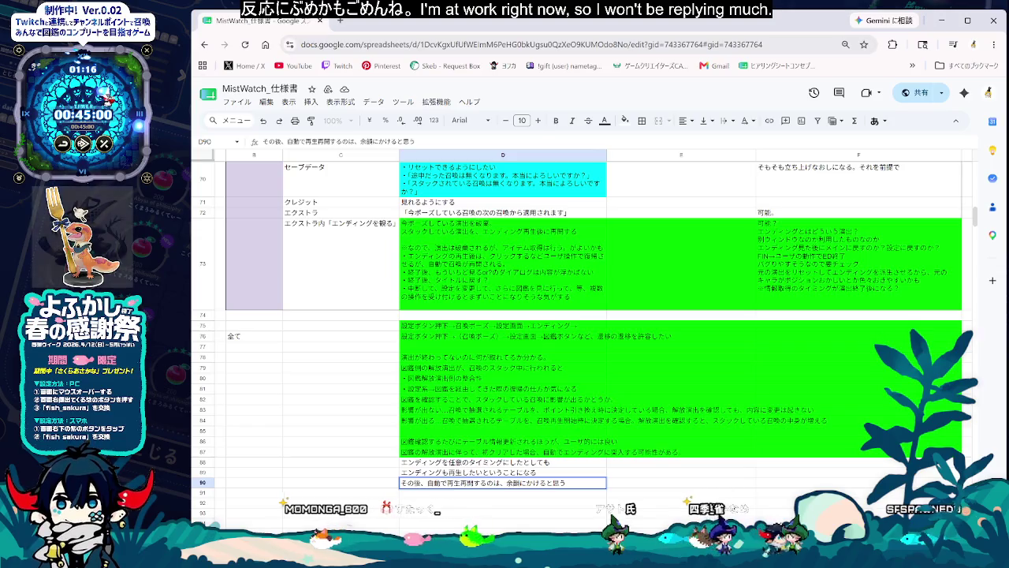
double_click(547, 481)
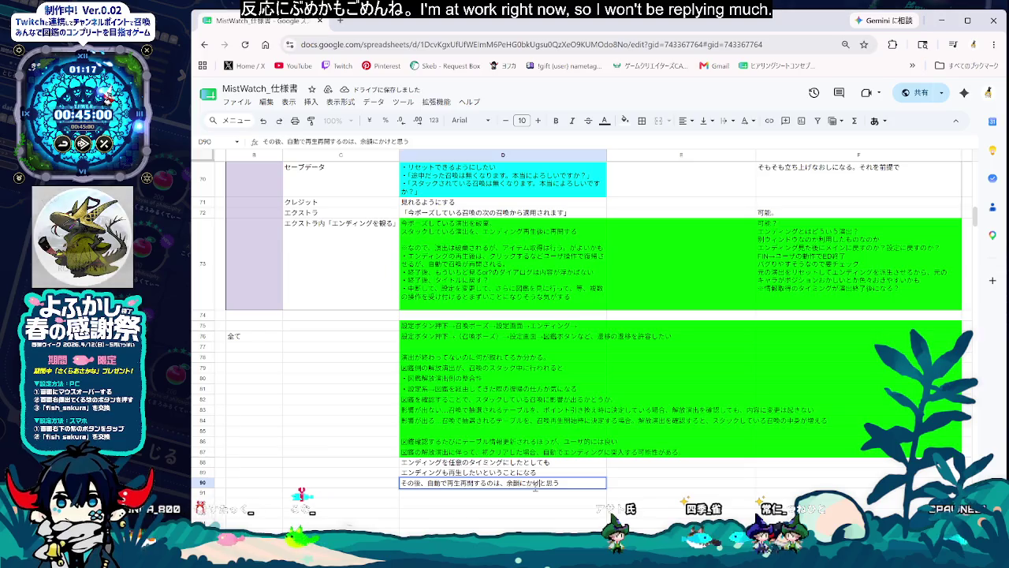
text(ける)
key(space)
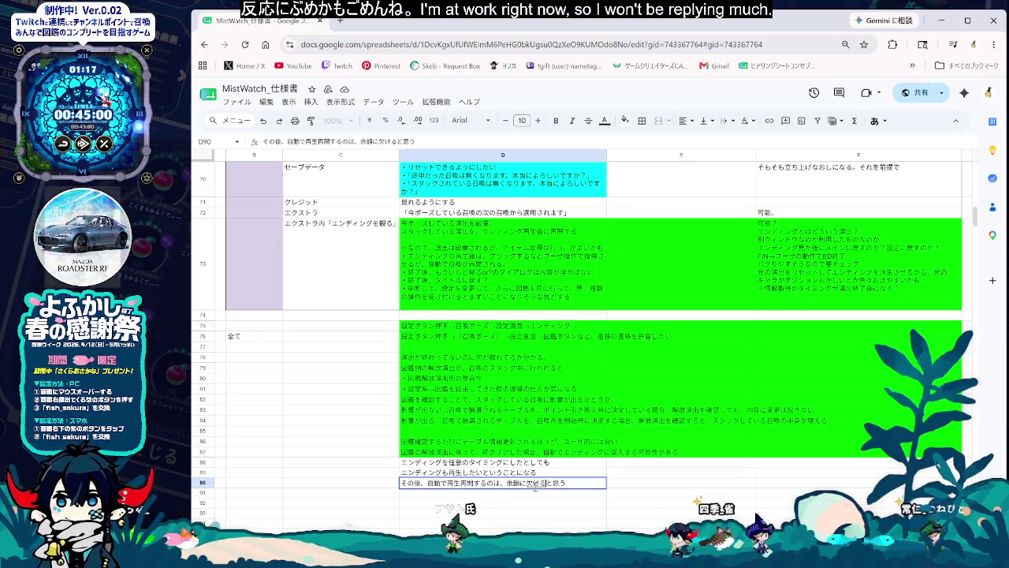
key(space)
key(Return)
key(Return)
Step: Add the D91 note that manually resuming summons (召喚の再開) is 望ましい
double_click(533, 492)
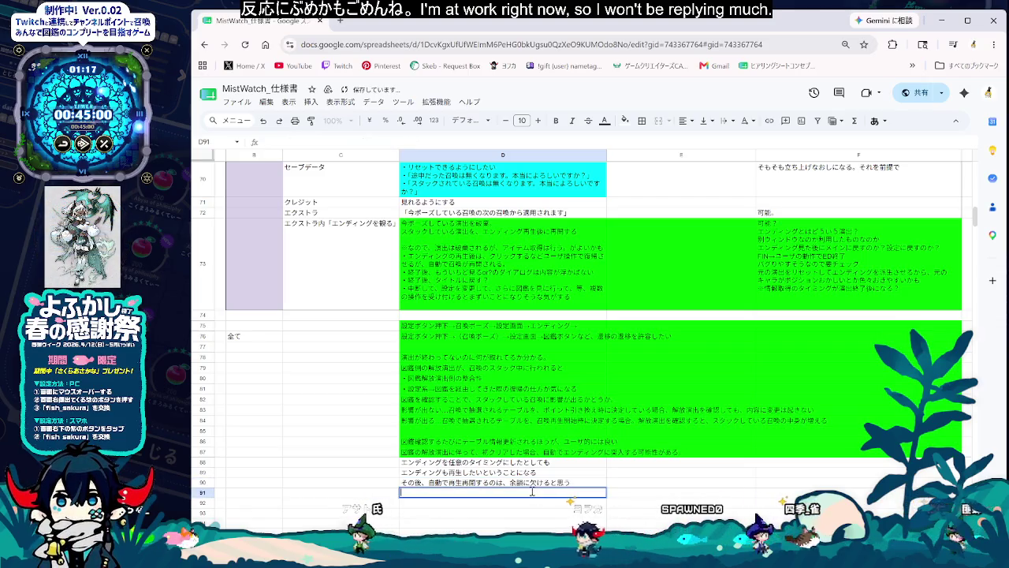
text(shoukanno)
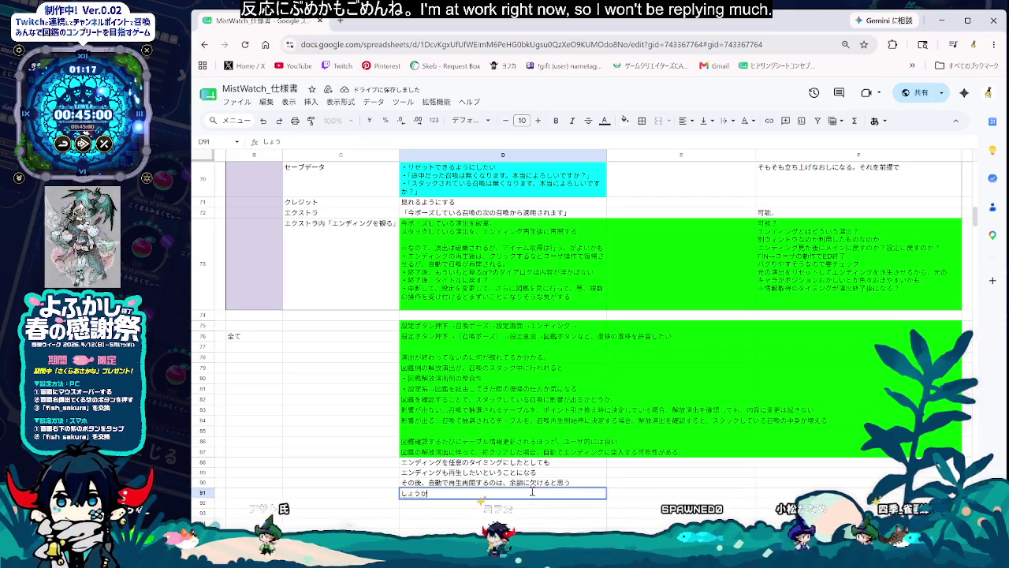
key(space)
text(saikai)
key(space)
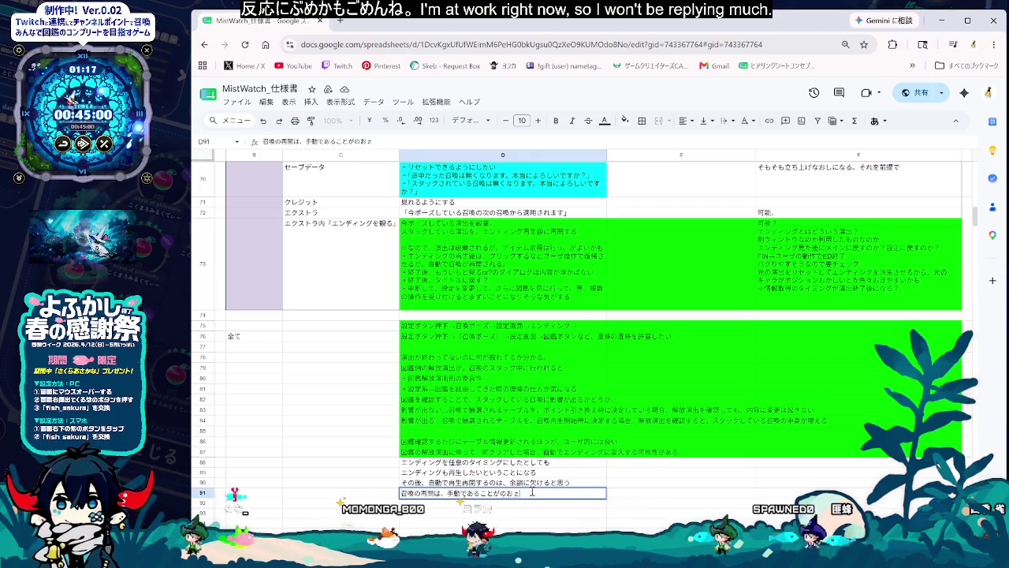
key(BackSpace)
key(BackSpace)
text(no)
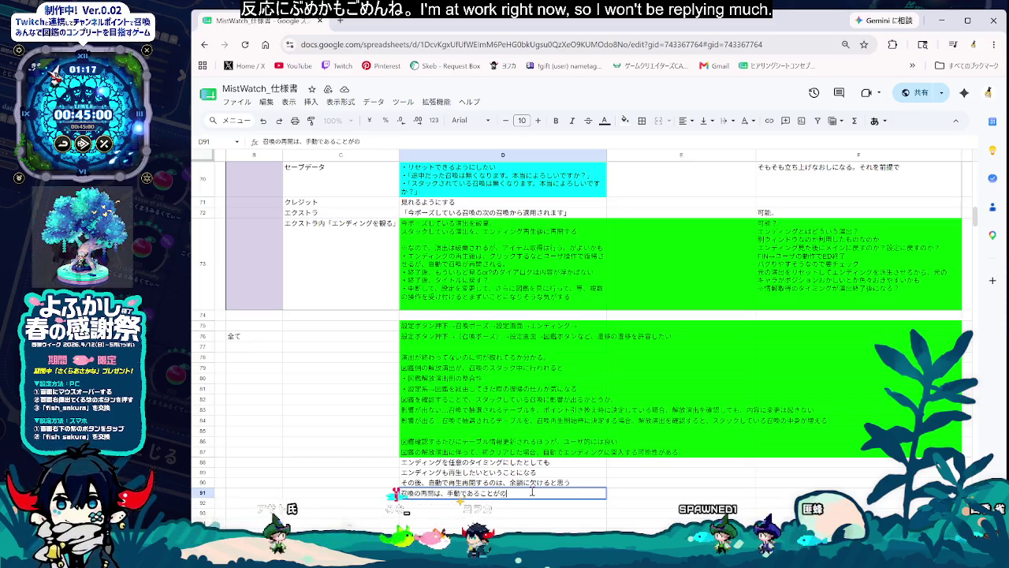
text(omasii)
key(space)
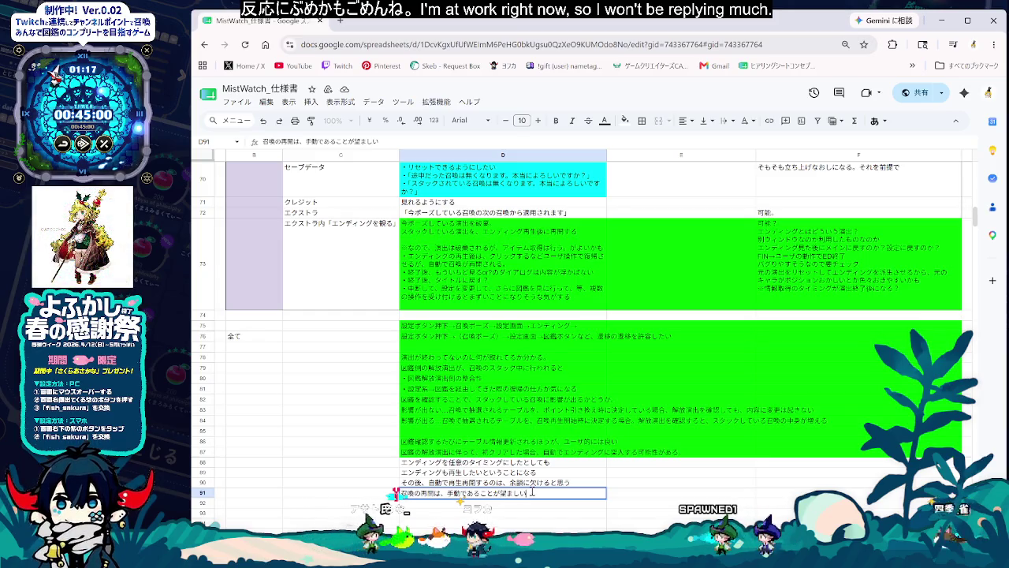
key(Return)
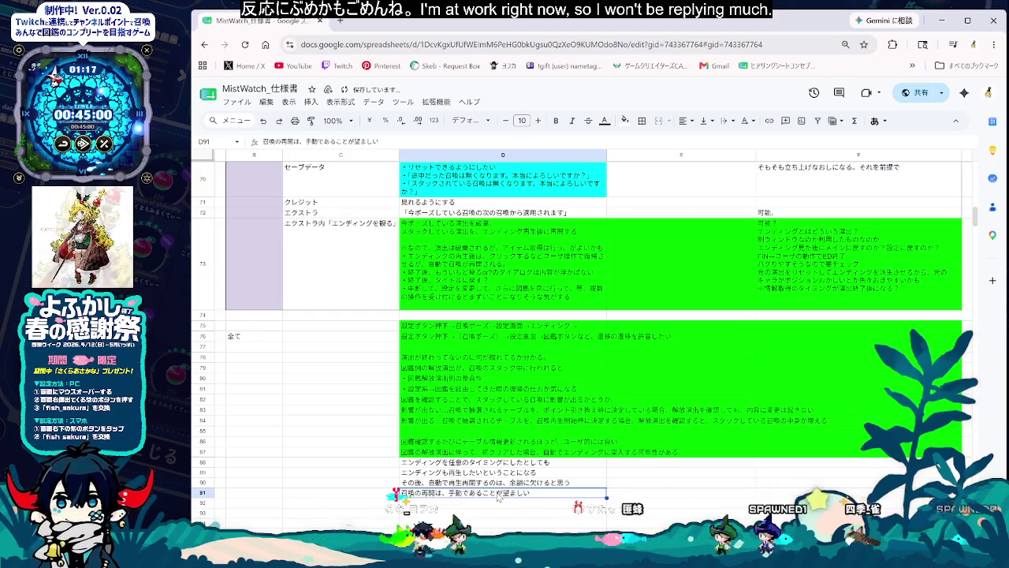
drag(473, 462, 867, 491)
Step: Fill memo rows 88–91 green and delete the 全て label from B76
click(605, 121)
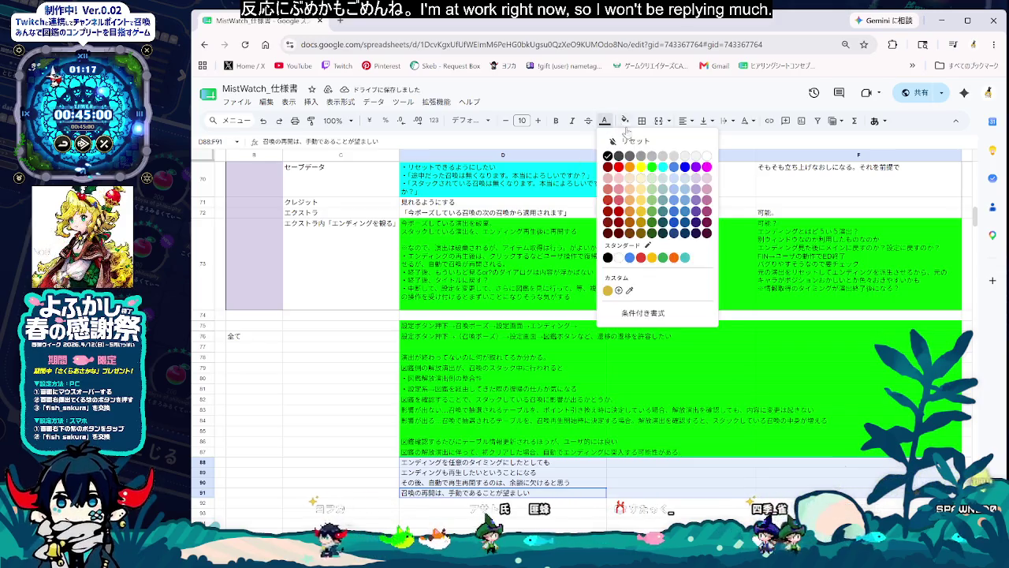
click(624, 121)
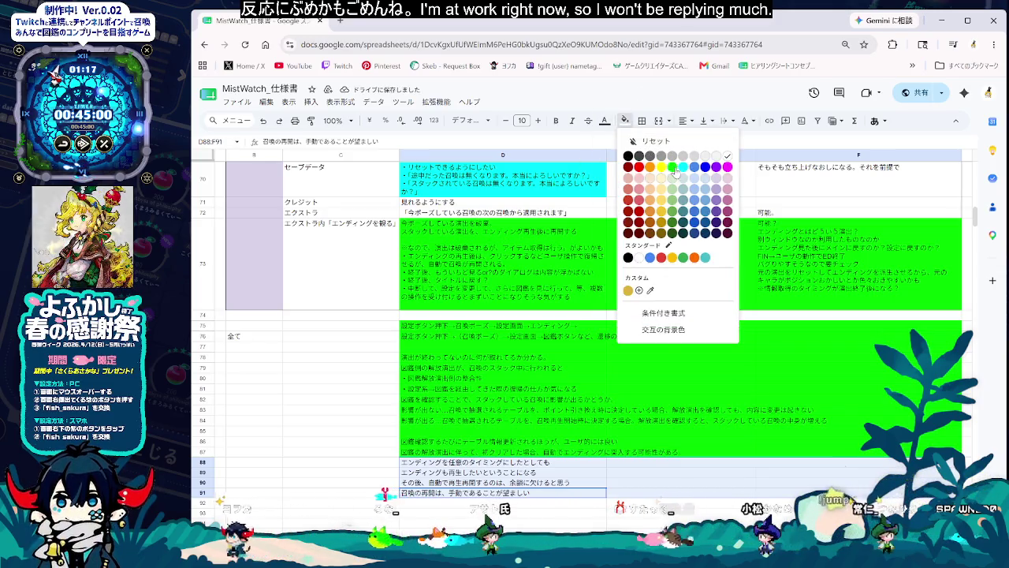
click(672, 166)
click(657, 430)
click(489, 502)
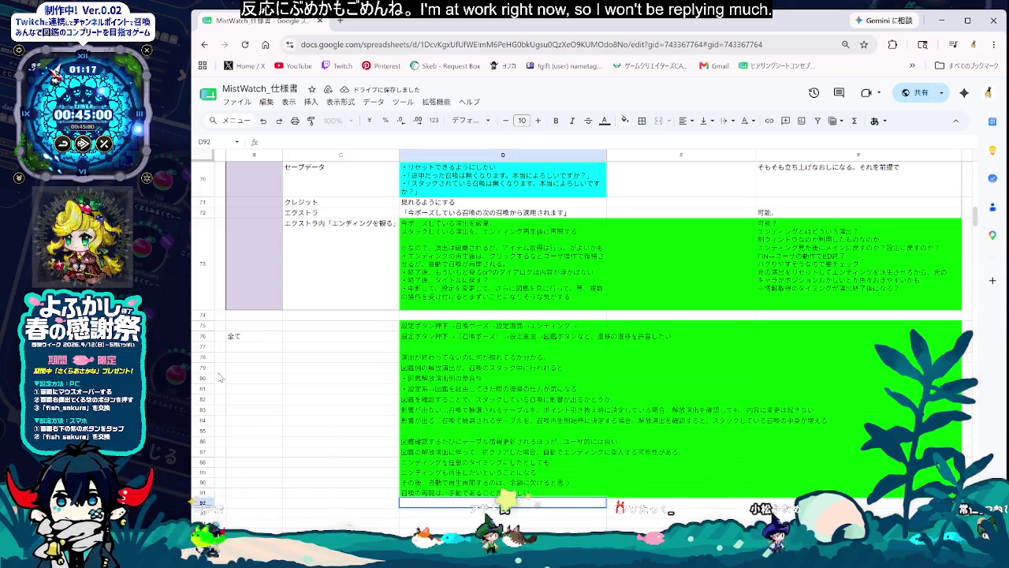
click(271, 338)
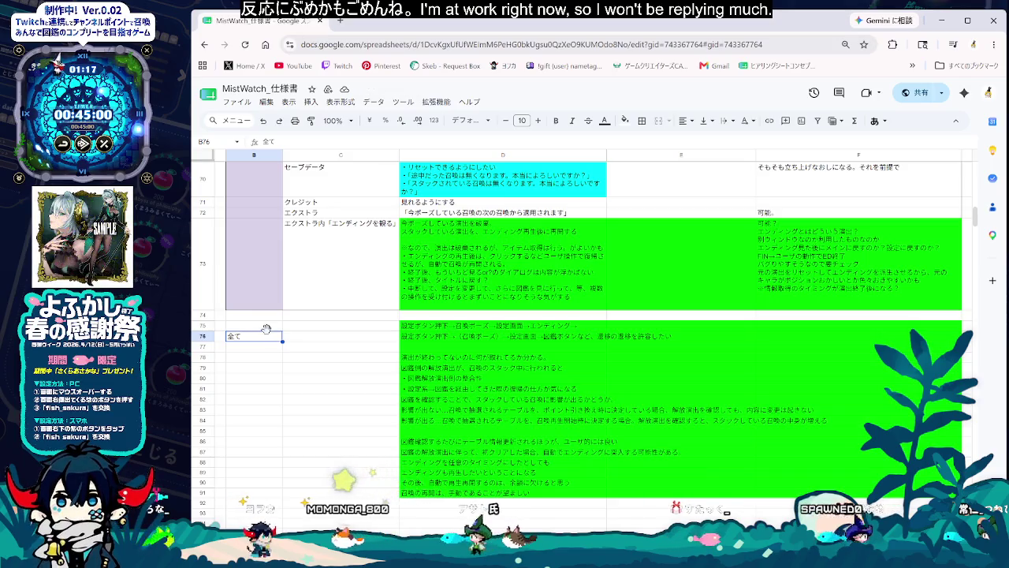
key(Delete)
Step: Type 手動で再開させるためのバナーやボタンを用意したい into D92
click(481, 503)
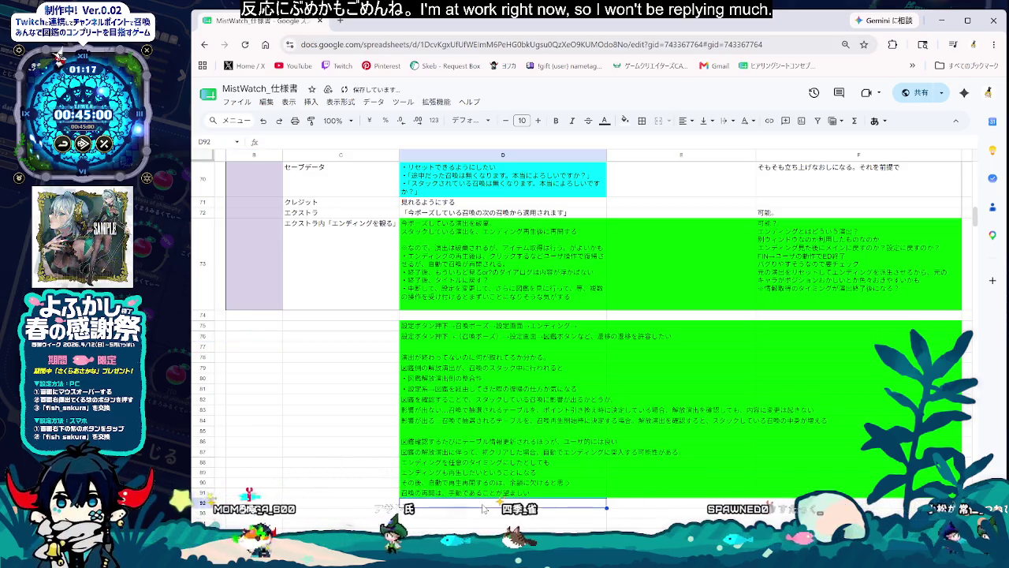
text(sy手動でs)
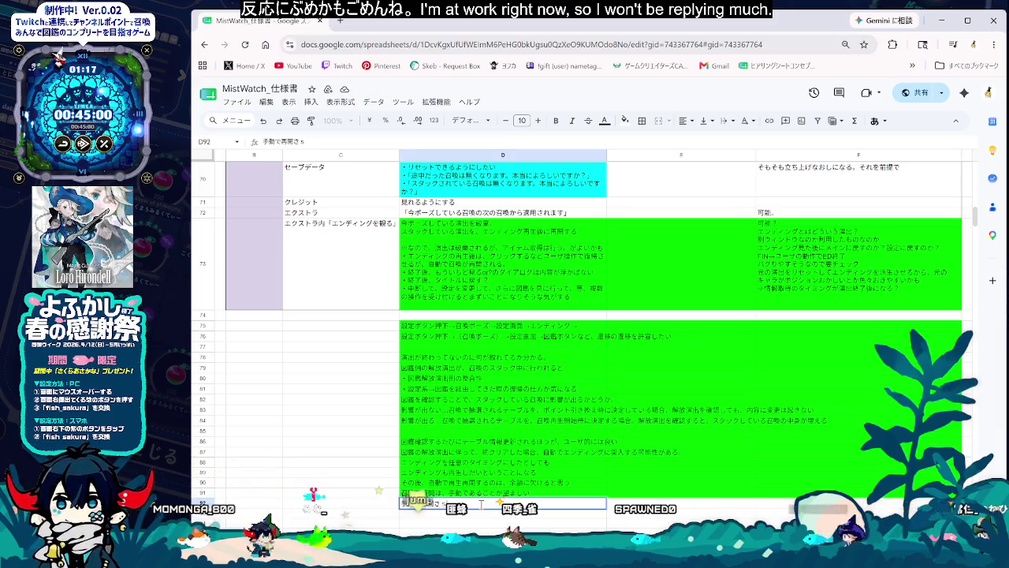
text(させる)
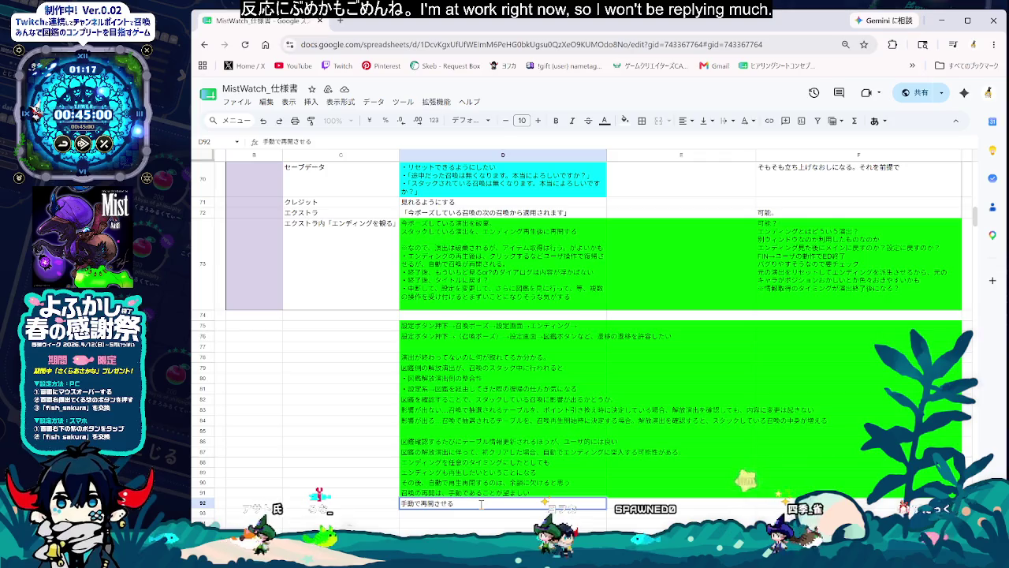
text(ための)
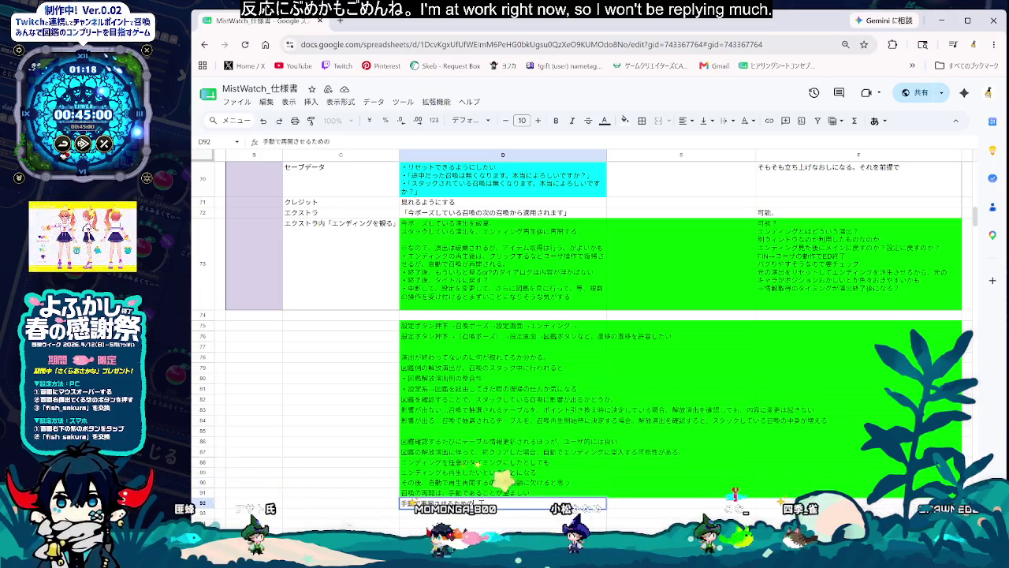
text(ばなー)
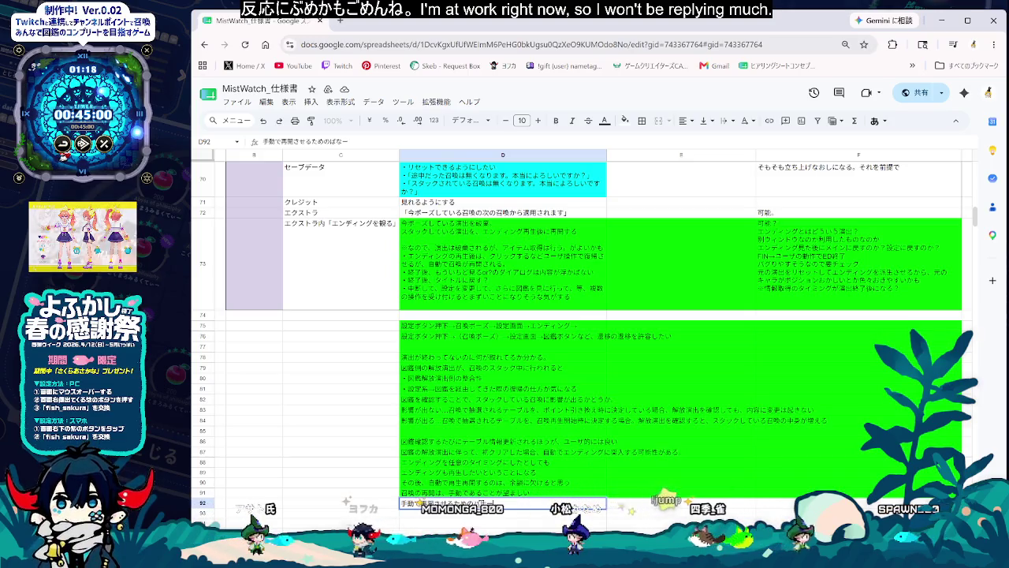
text(やば)
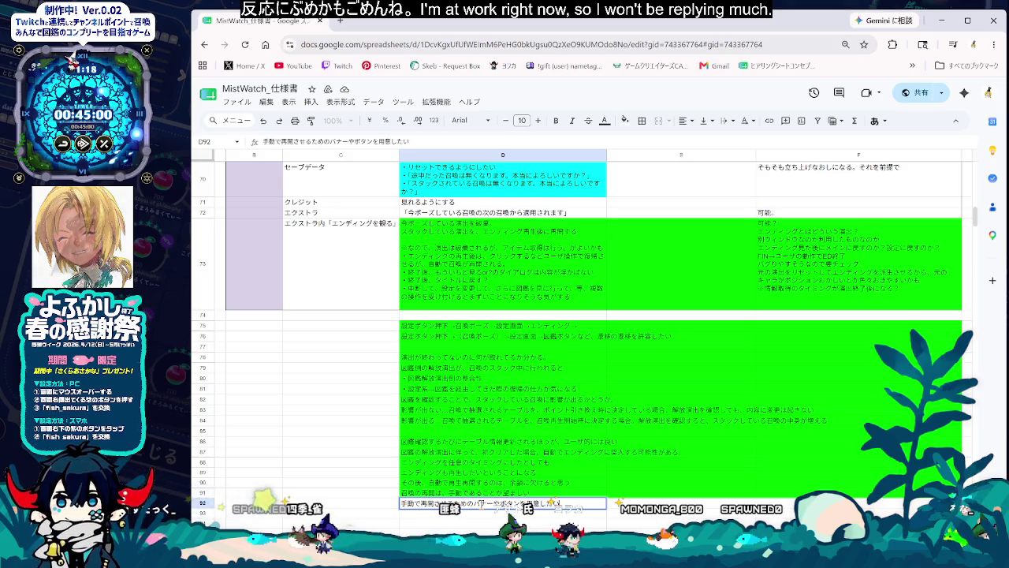
key(Return)
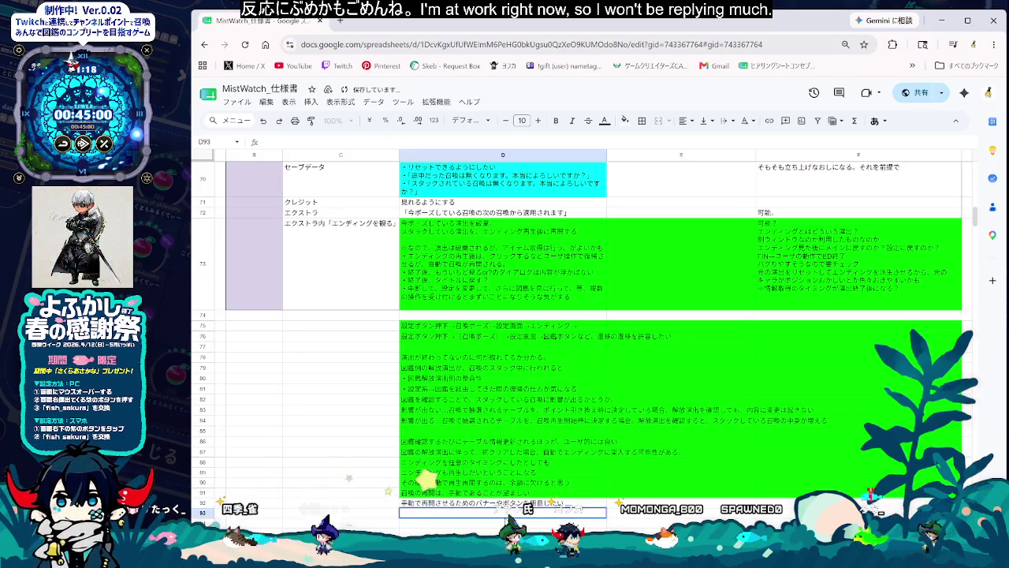
Step: Start D93 with 例えば、 and extend the D92 note to also want an ending-available notice
text(例えば、)
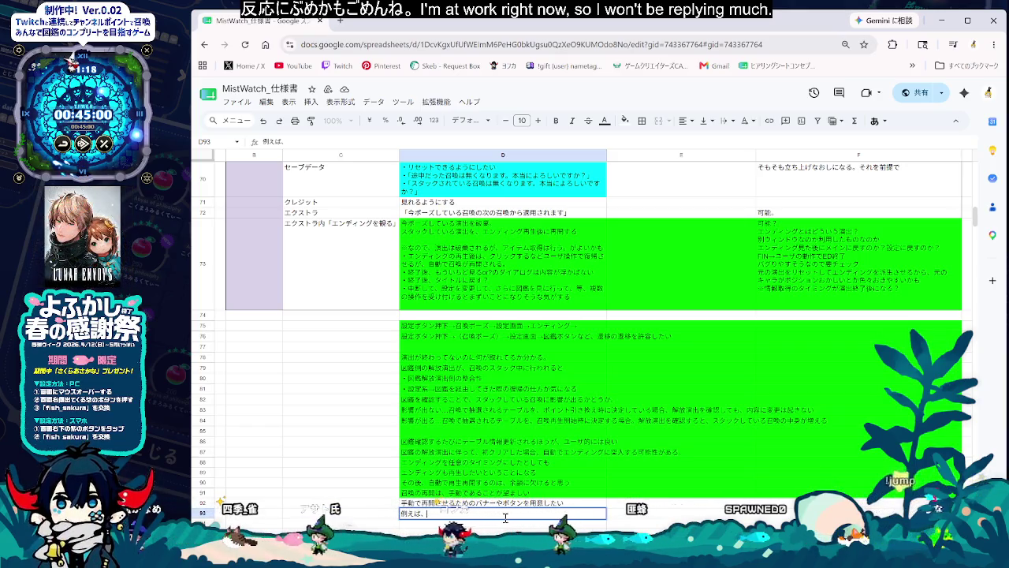
double_click(505, 503)
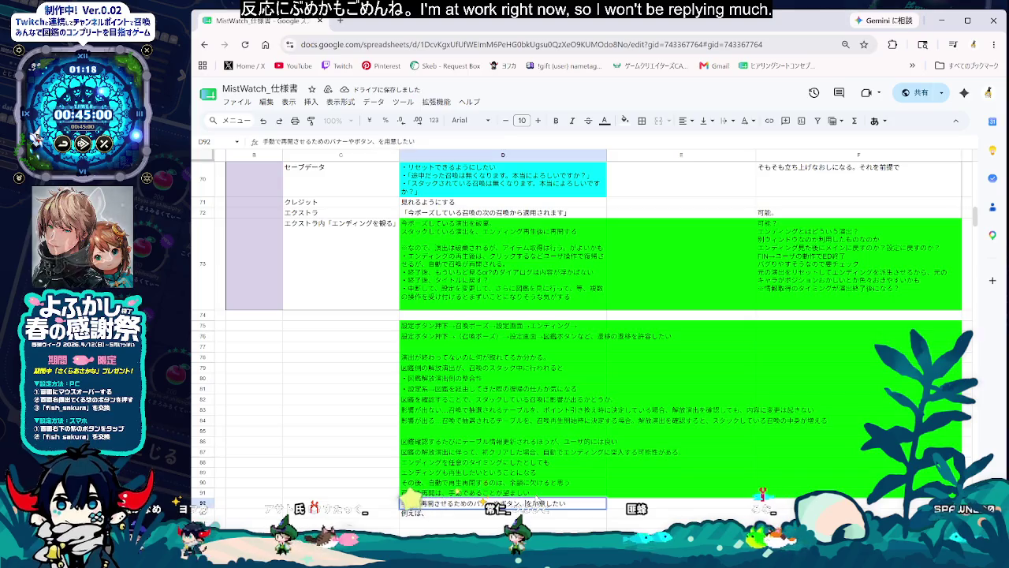
text(、えんでぃn)
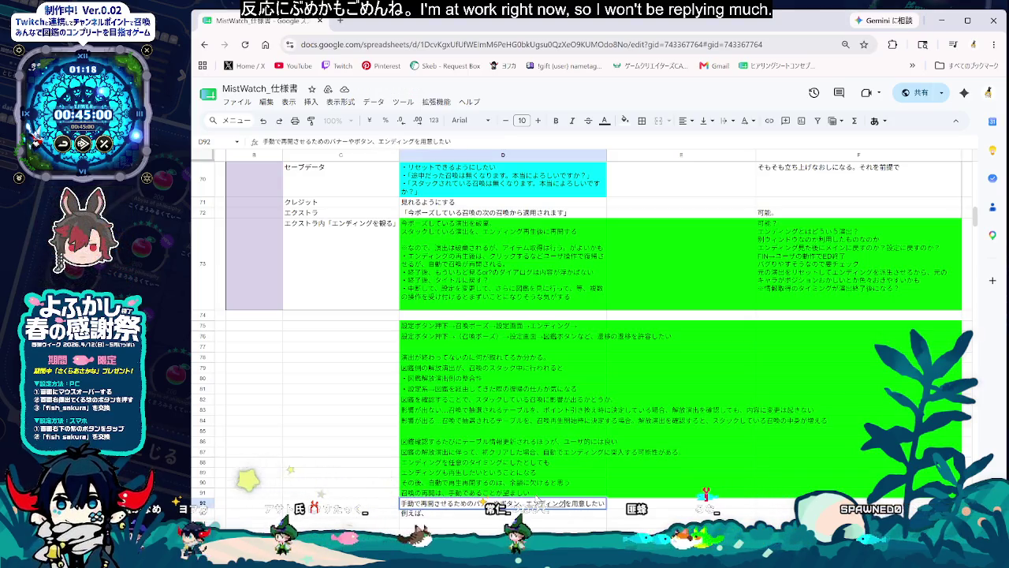
text(m)
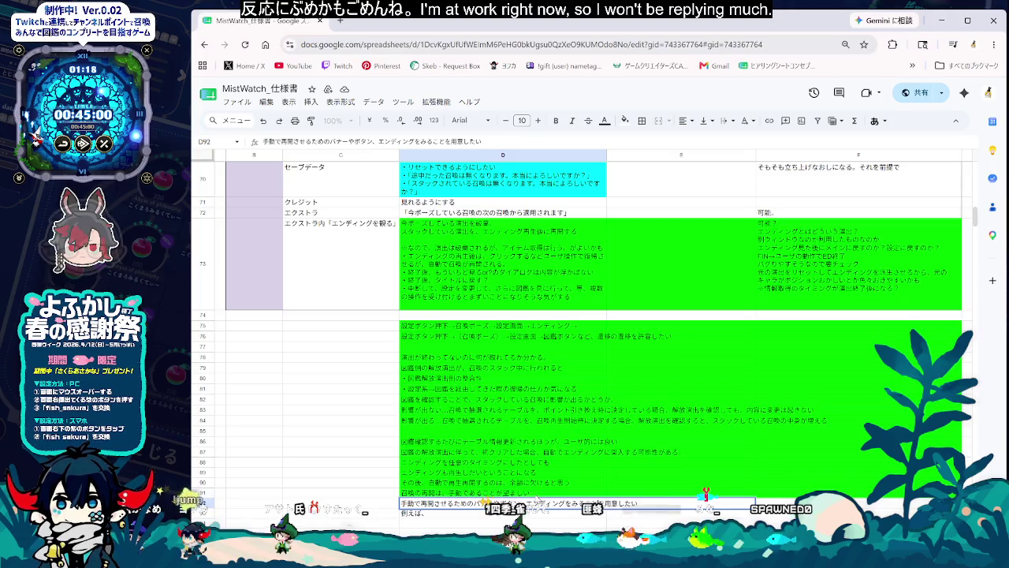
text(ができる)
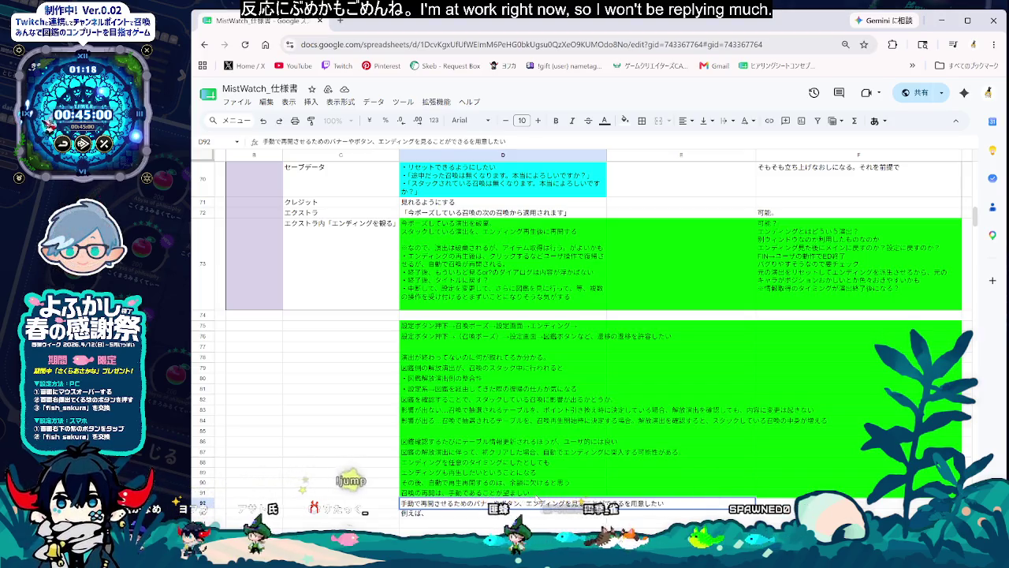
text(おしらせ)
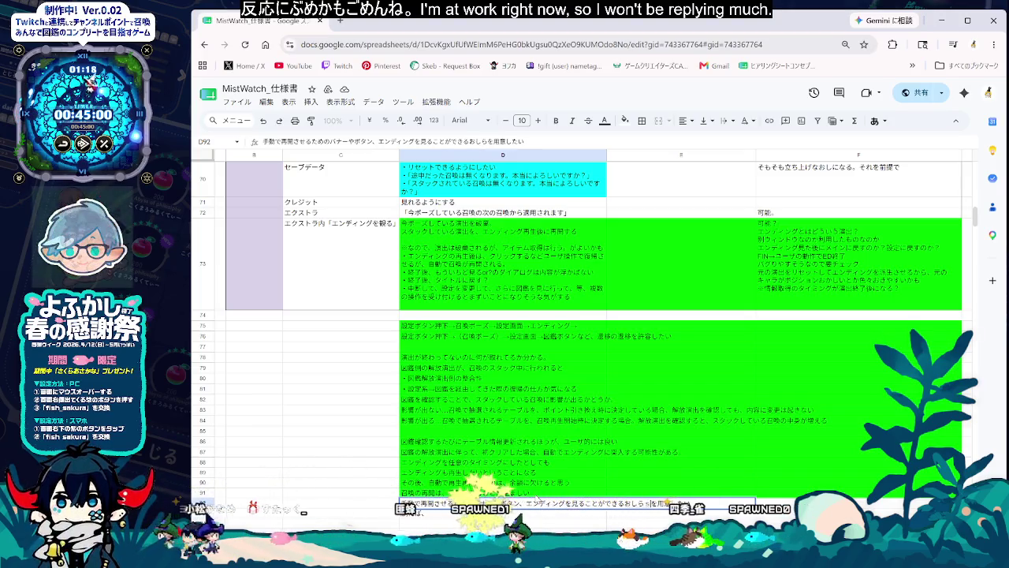
key(space)
key(Return)
key(Delete)
text(も)
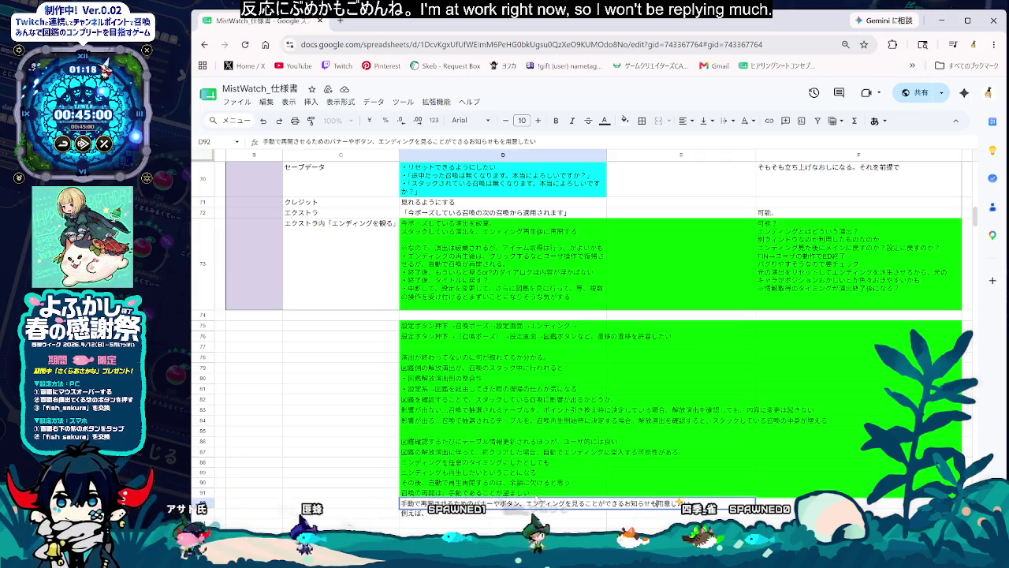
key(Return)
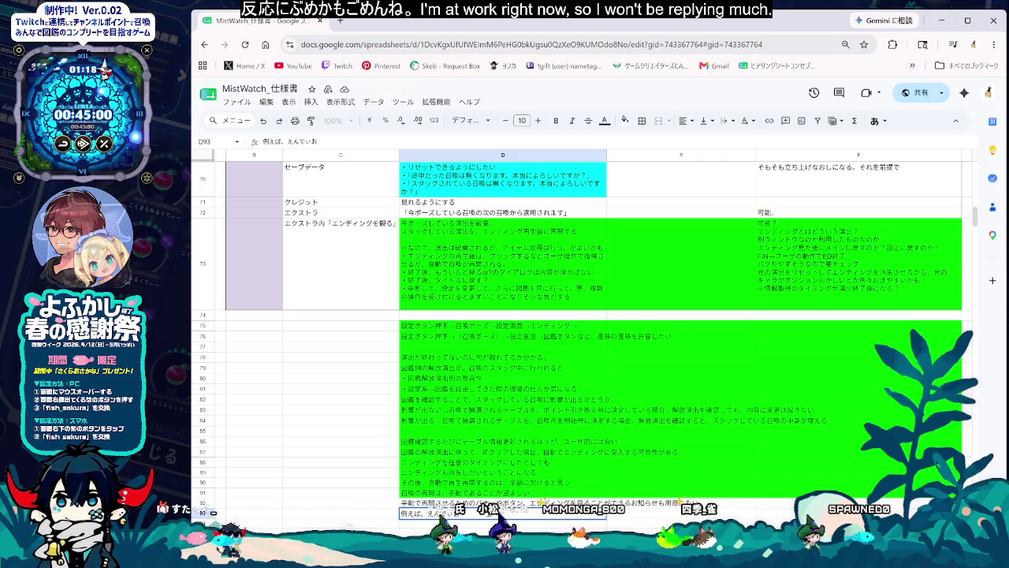
Step: Continue the D93 example about marking the ending on the 図鑑 side
text(えんでぃおぐ)
key(space)
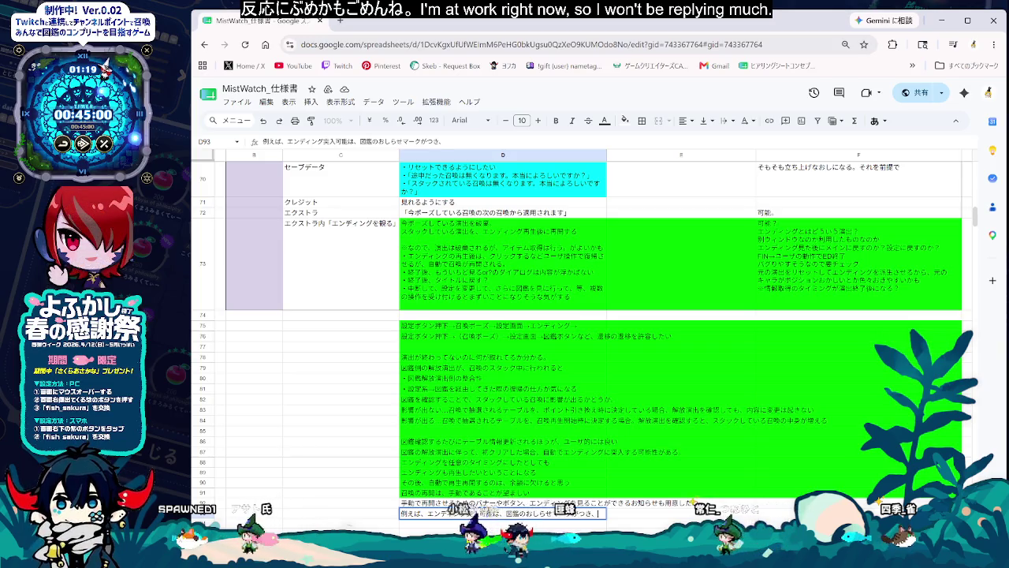
text(つき、ずかん)
key(space)
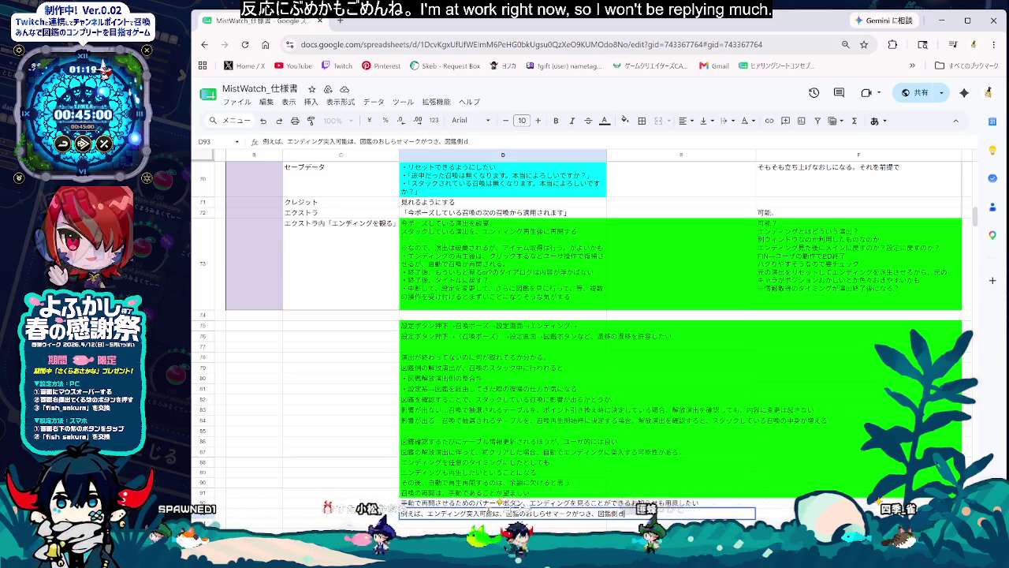
text(側でs)
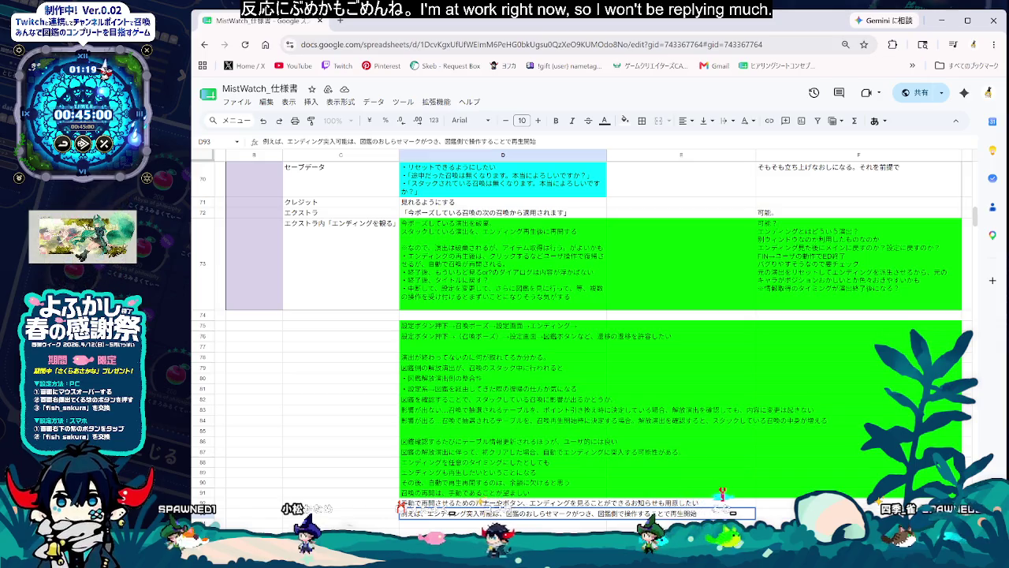
key(Return)
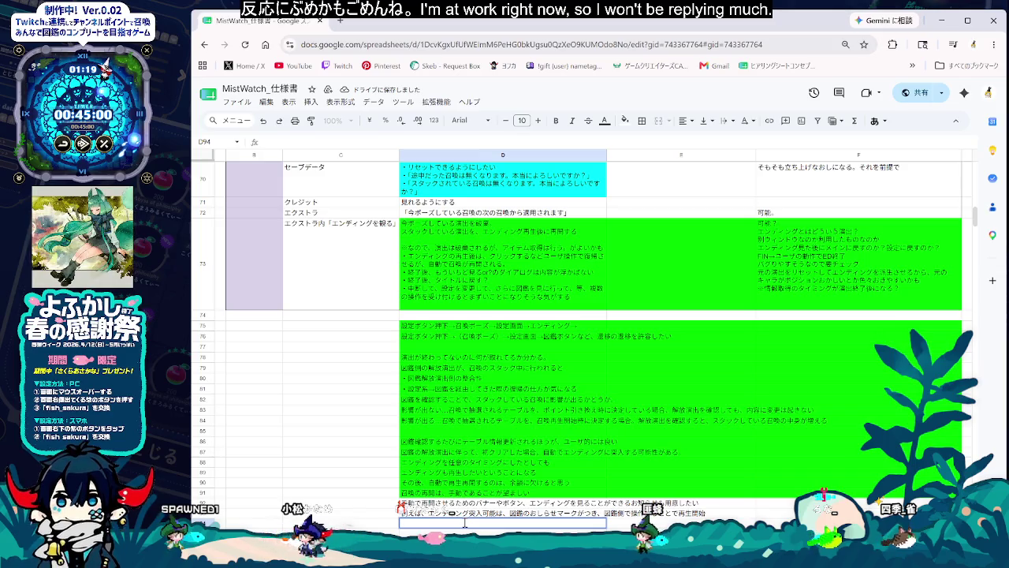
Step: Begin the D94 note with 召喚, remove leftover text, and switch to MistWatch's Extra panel
text(しゅど)
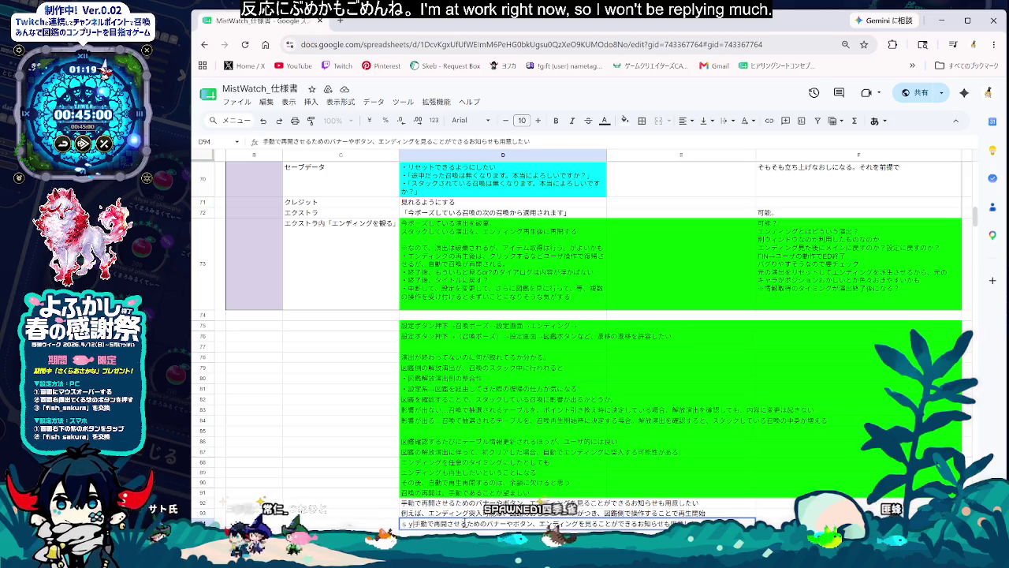
text(召喚を)
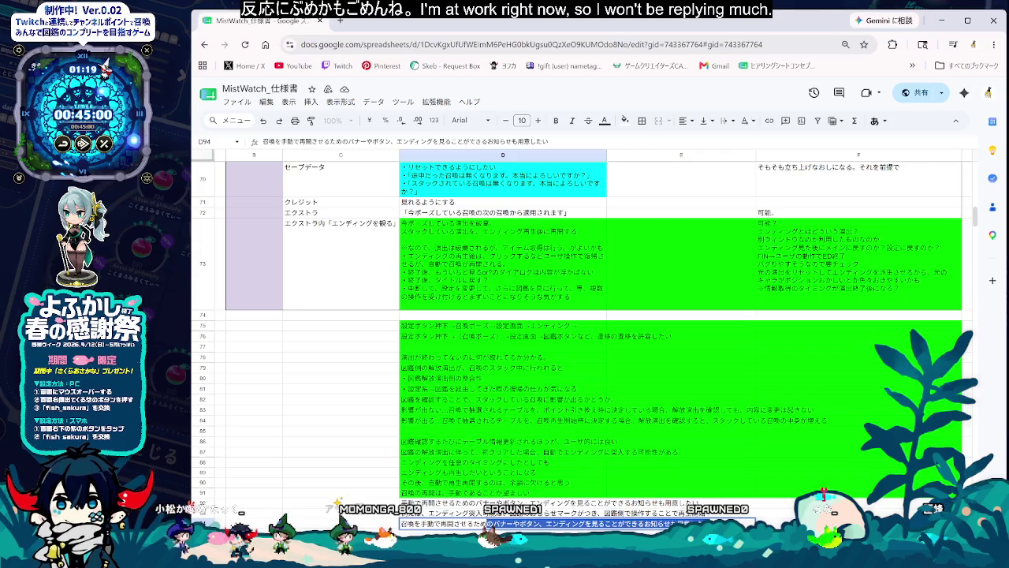
key(BackSpace)
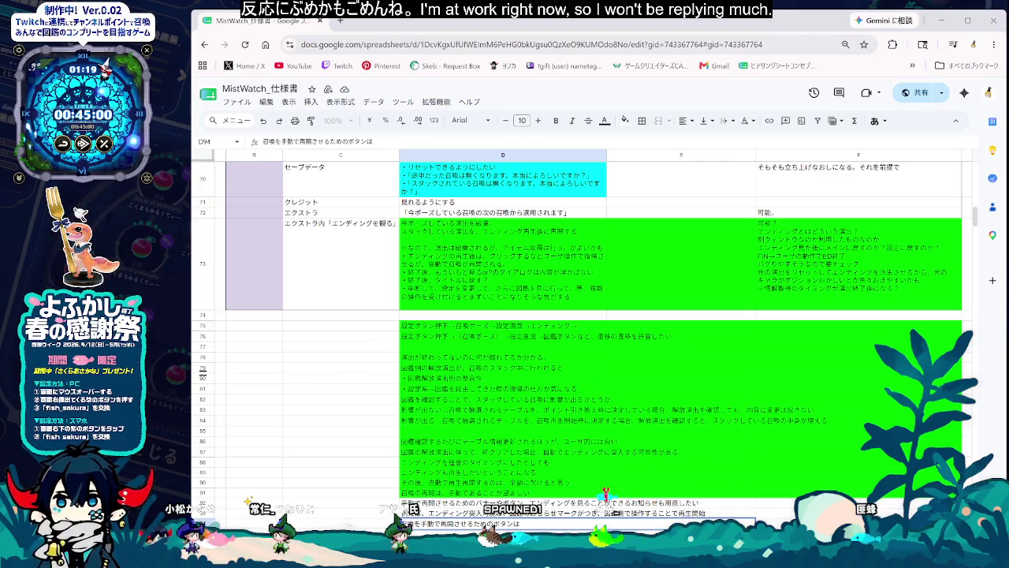
key(alt+Tab)
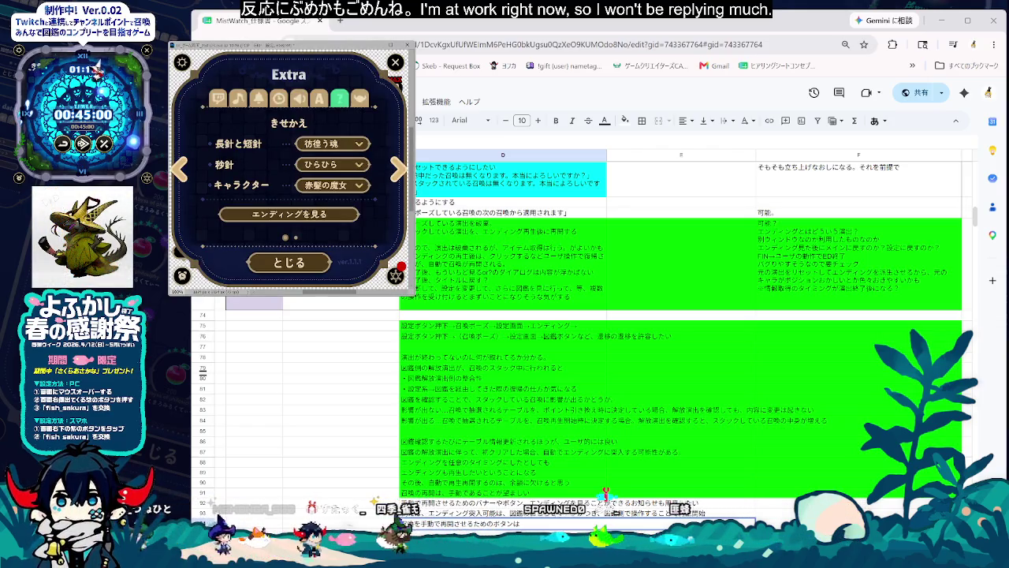
Step: Close MistWatch's Extra panel and unpause the clock with Escape
key(Escape)
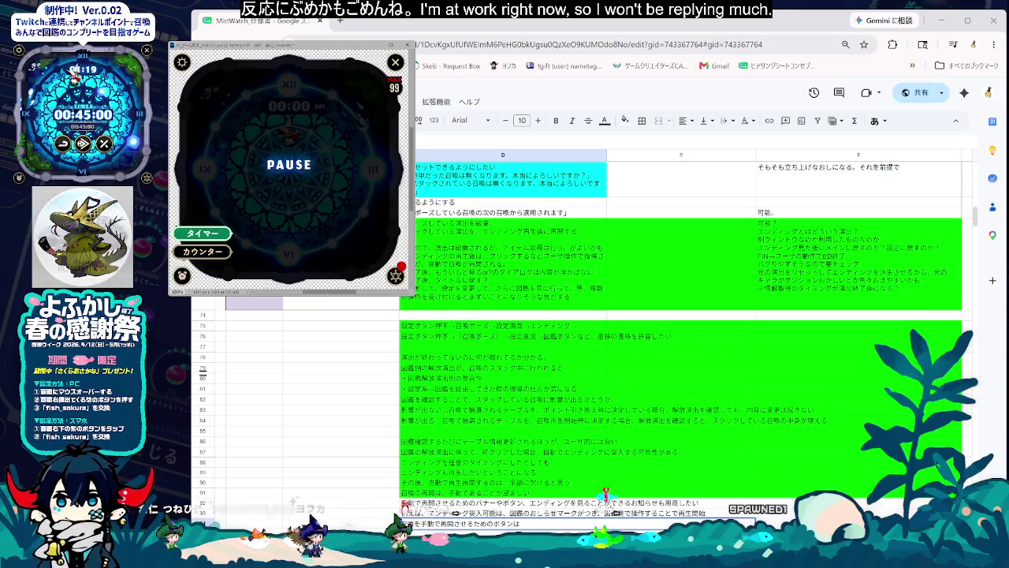
key(Escape)
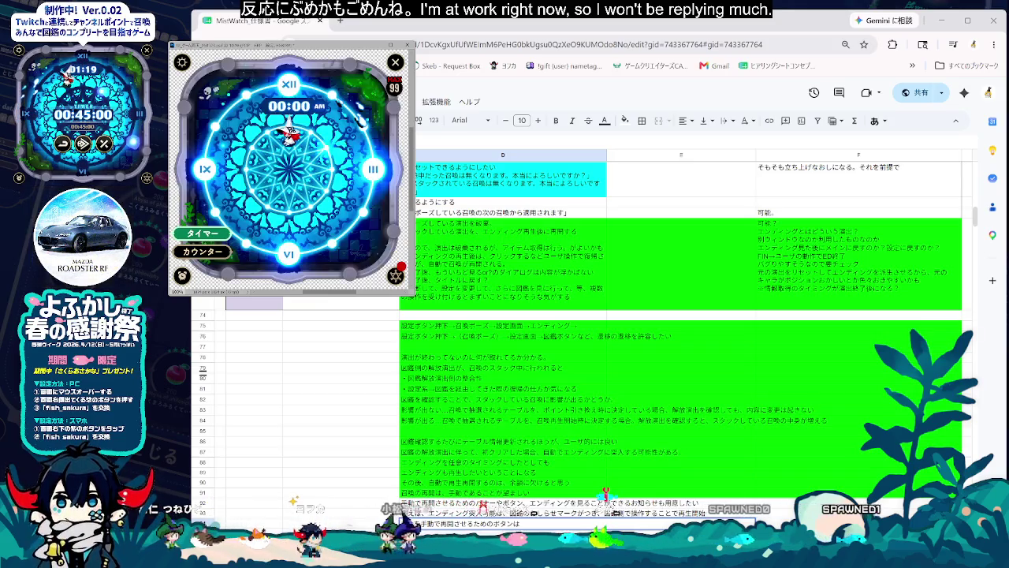
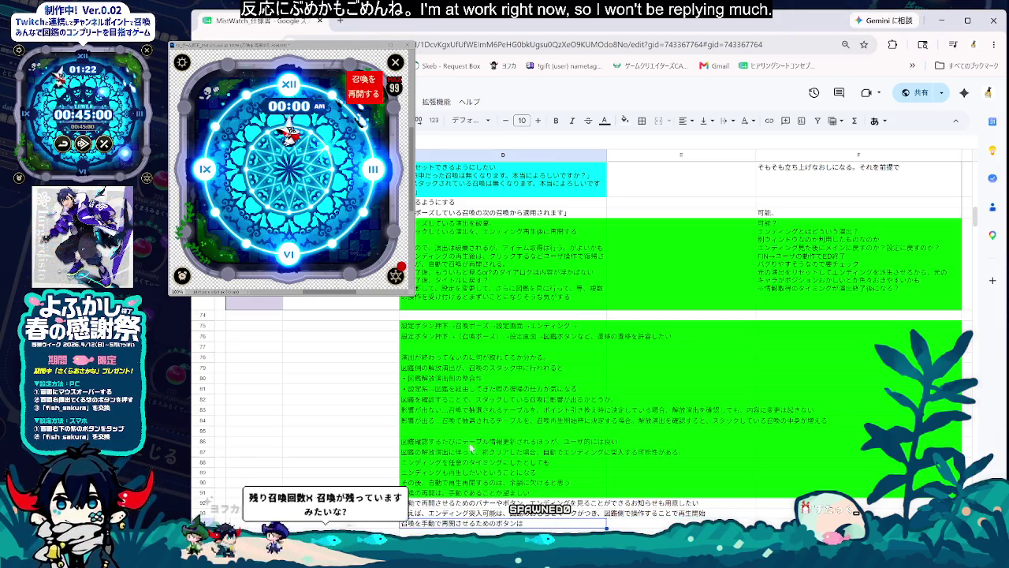
Step: Scroll through the spec sheet and select the target cell in column C
click(353, 431)
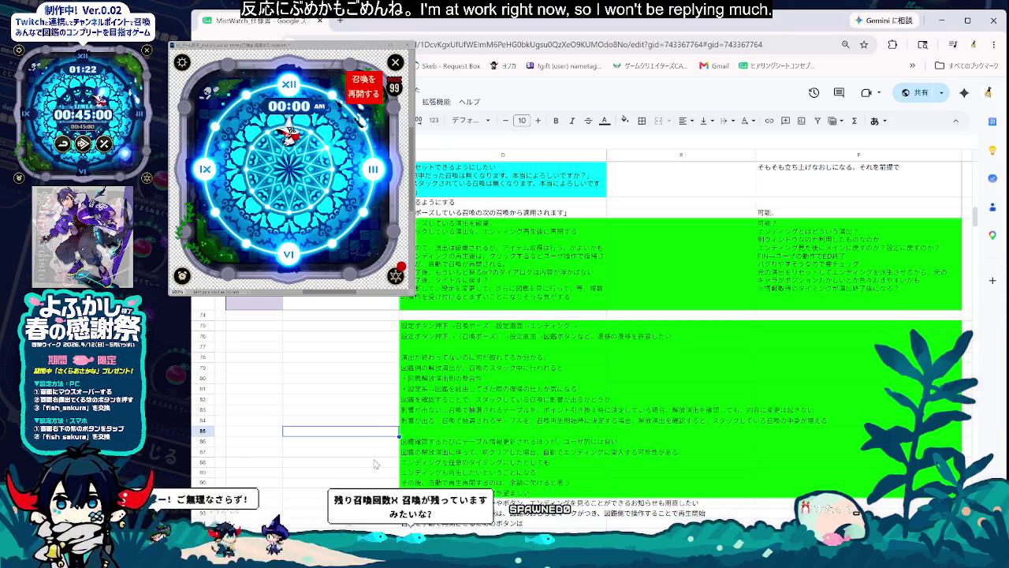
scroll(402, 455, up, 1)
scroll(401, 455, up, 2)
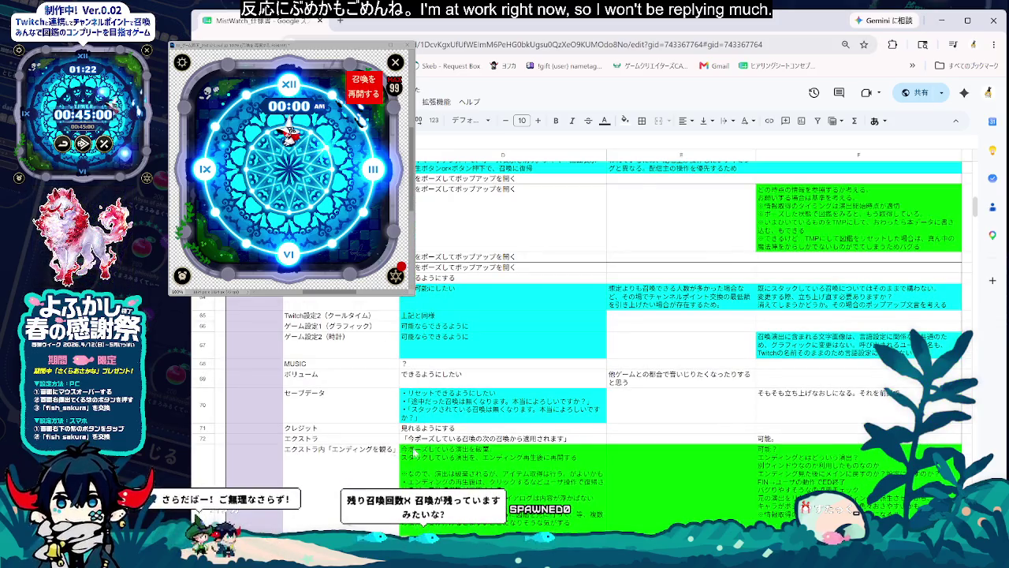
click(347, 451)
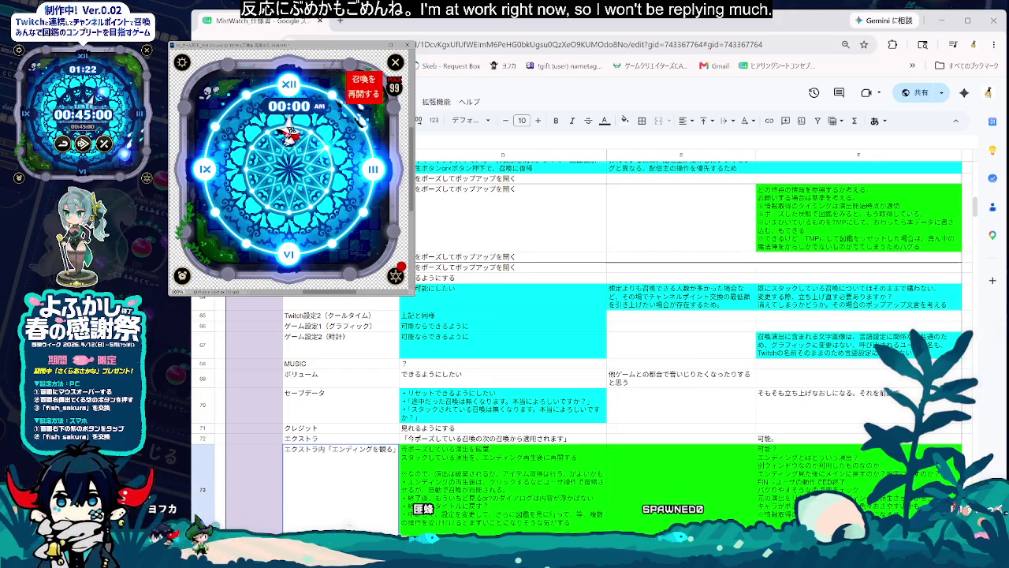
click(530, 419)
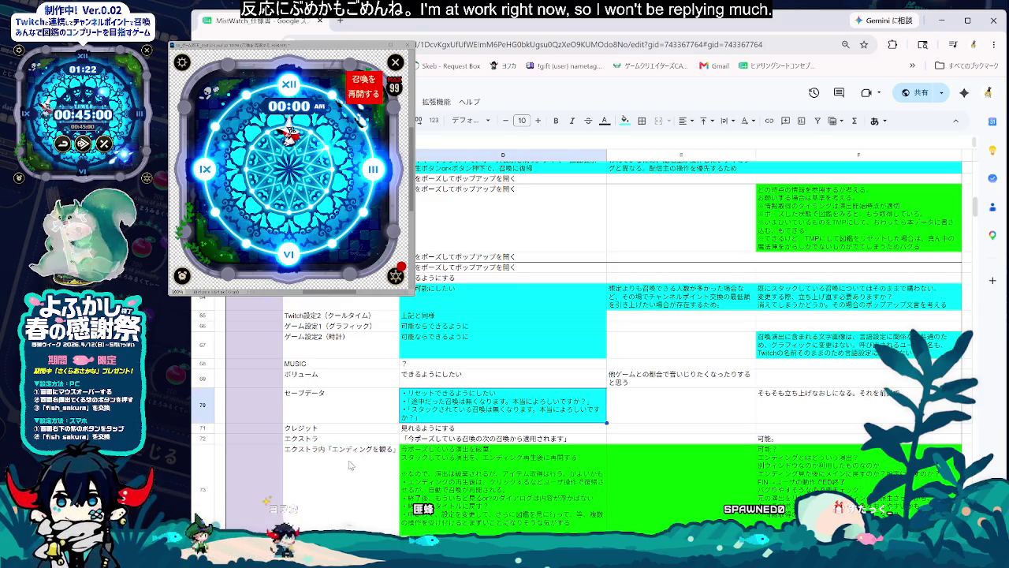
scroll(347, 508, up, 3)
scroll(348, 507, up, 2)
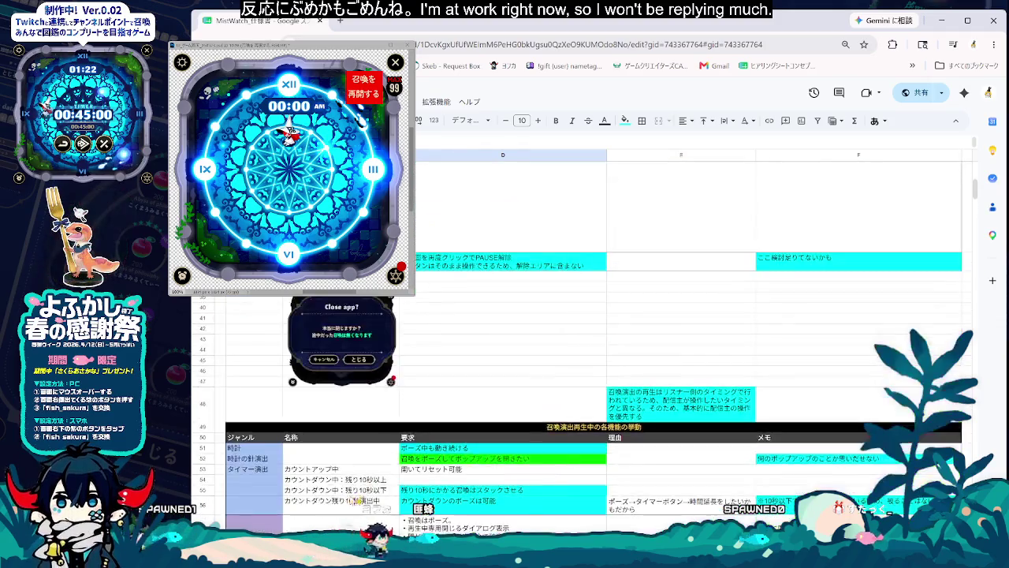
scroll(351, 503, down, 3)
scroll(352, 500, down, 2)
scroll(352, 500, down, 3)
click(341, 442)
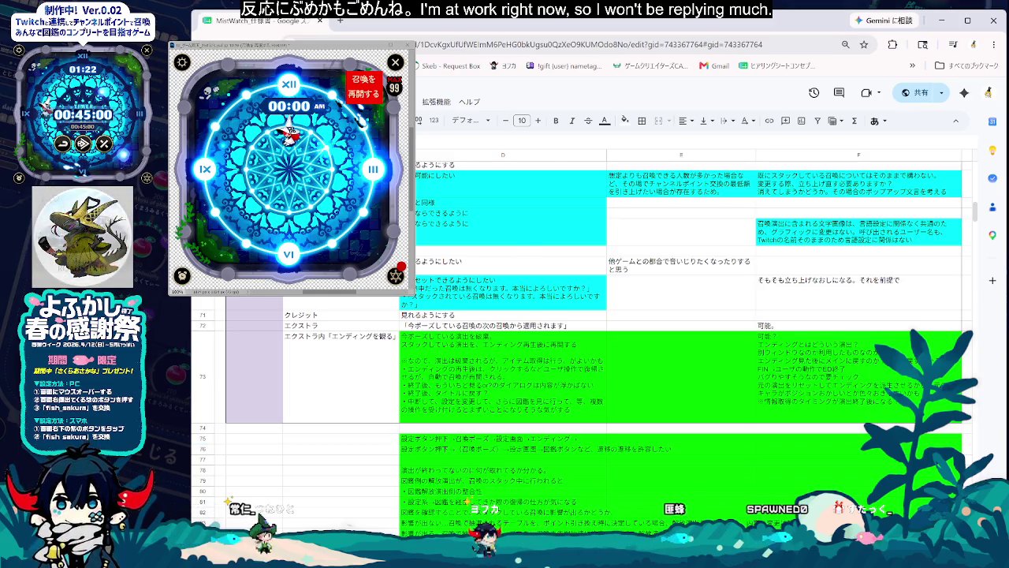
scroll(345, 323, down, 2)
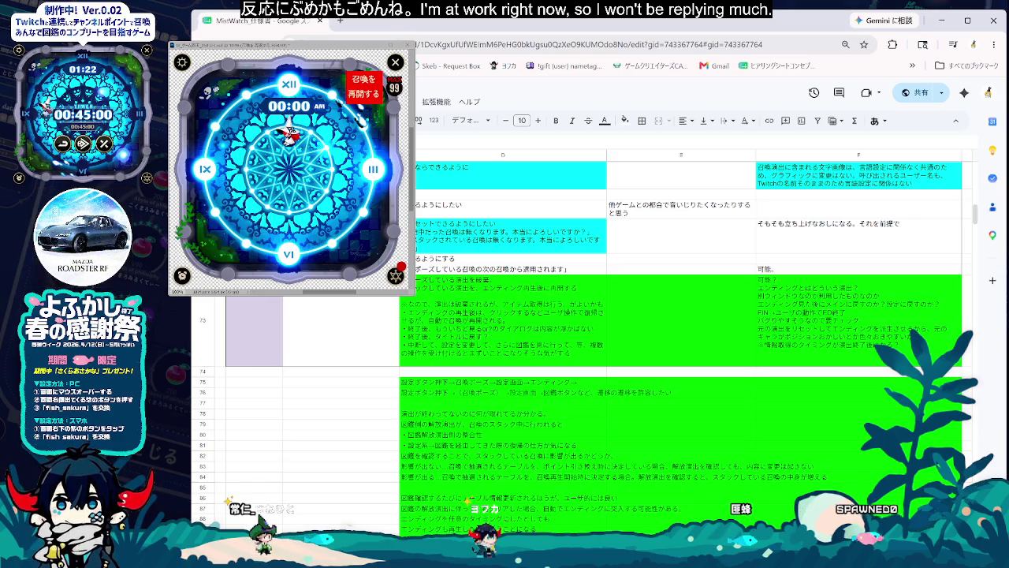
Step: Insert the clock app screenshot as an in-cell image beside its requirement text
key(alt+f)
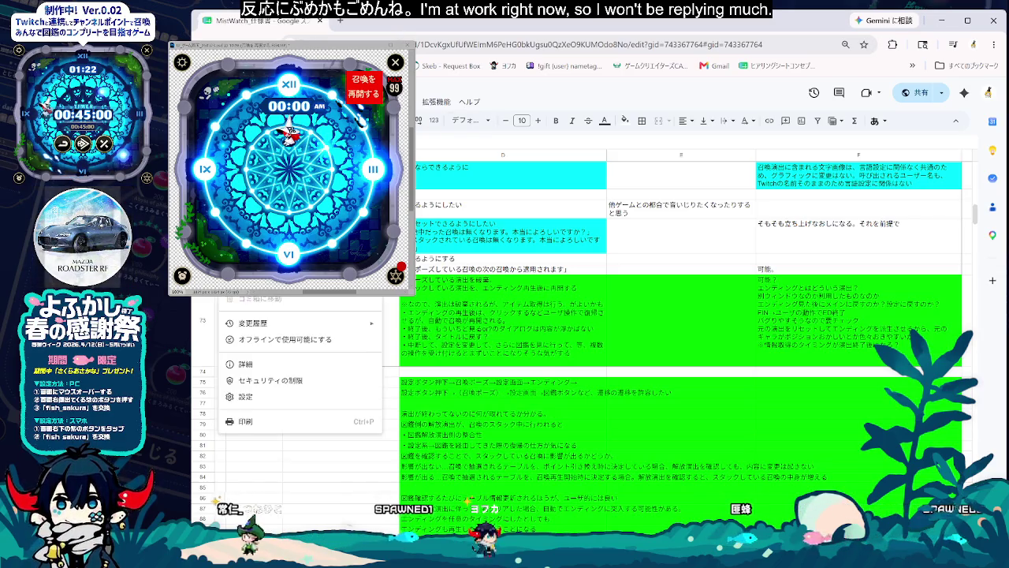
key(Right)
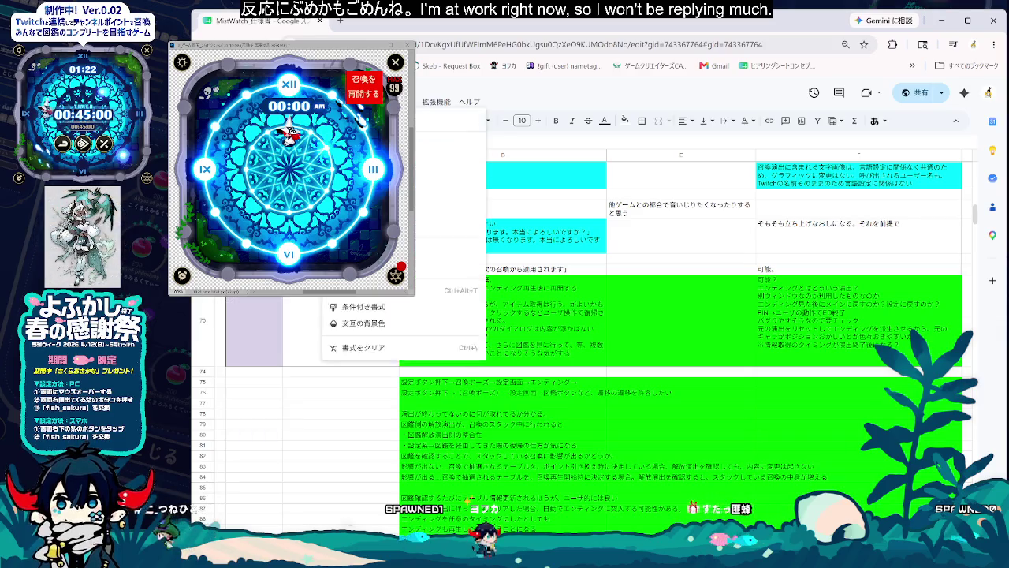
key(Right)
key(Right)
mouse_move(378, 249)
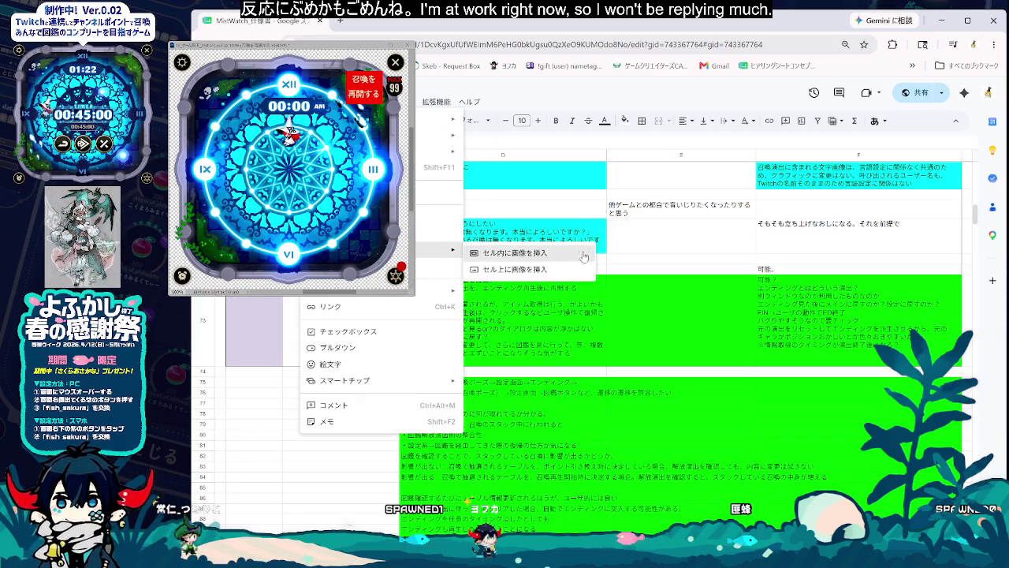
click(544, 253)
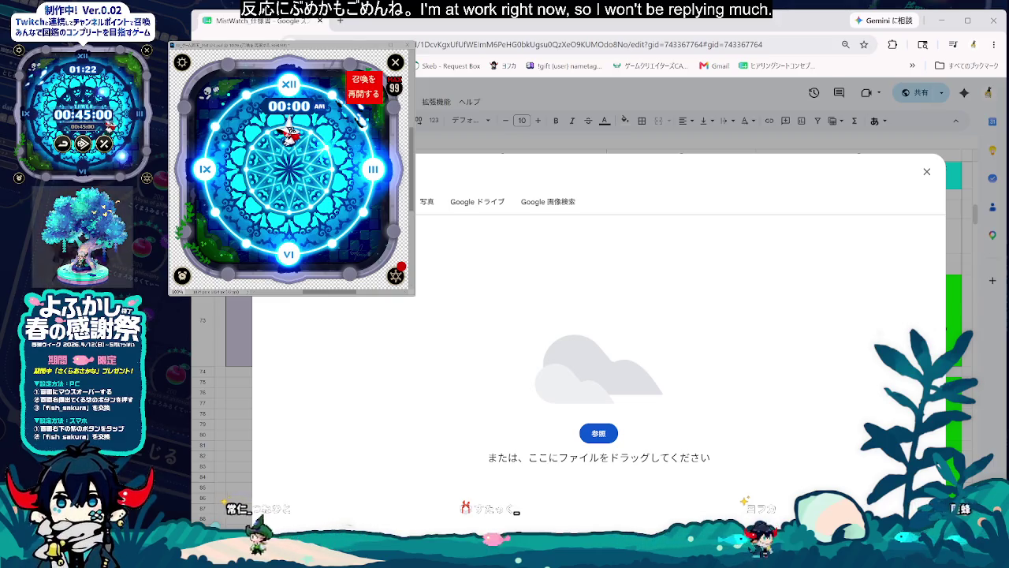
drag(1005, 442, 544, 465)
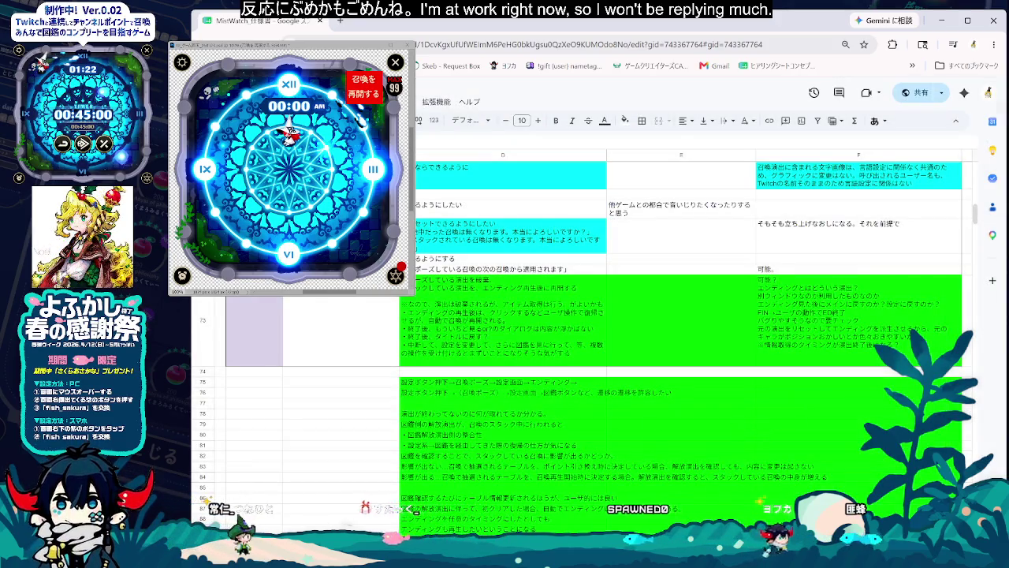
scroll(494, 507, down, 3)
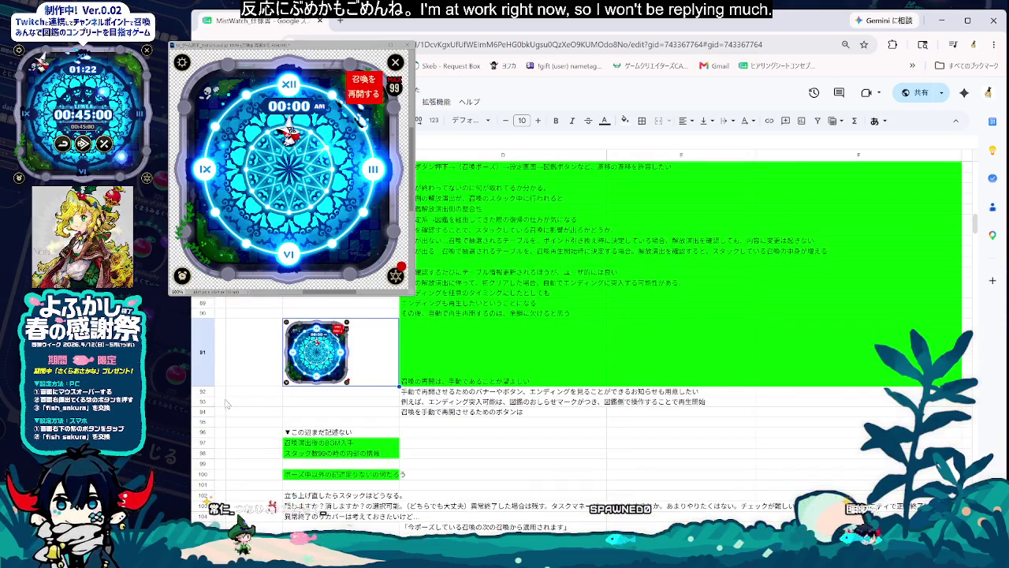
scroll(519, 473, up, 1)
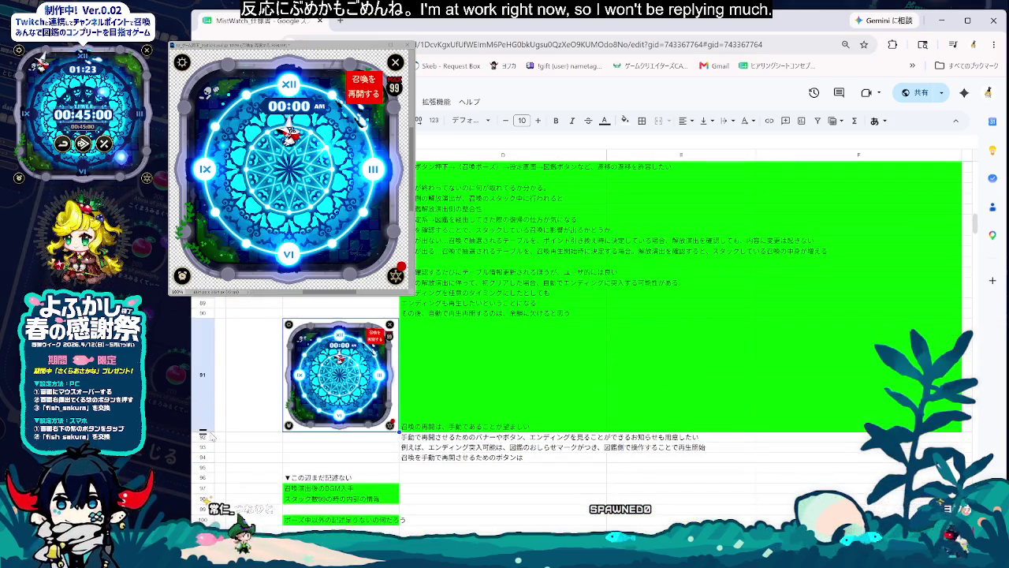
scroll(520, 508, up, 3)
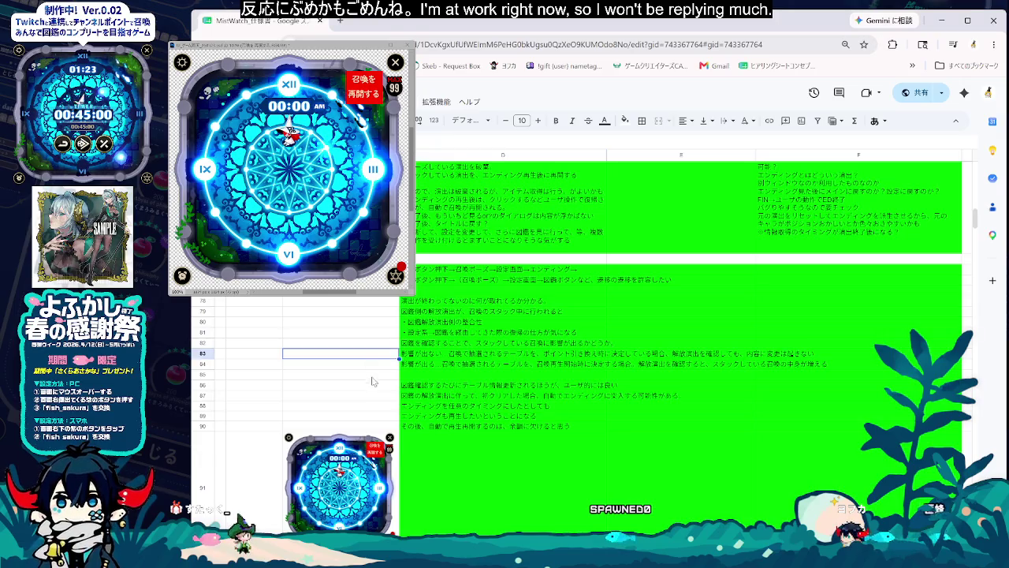
Step: Scroll up to row 48 and select its column C cell
scroll(372, 382, up, 3)
scroll(387, 398, up, 3)
scroll(402, 418, up, 3)
scroll(423, 443, up, 3)
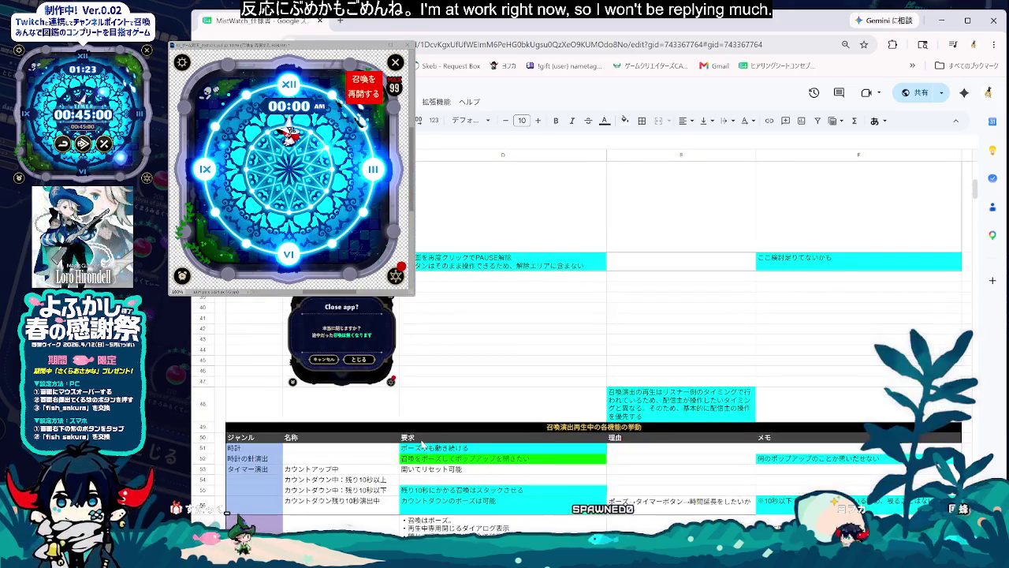
click(421, 401)
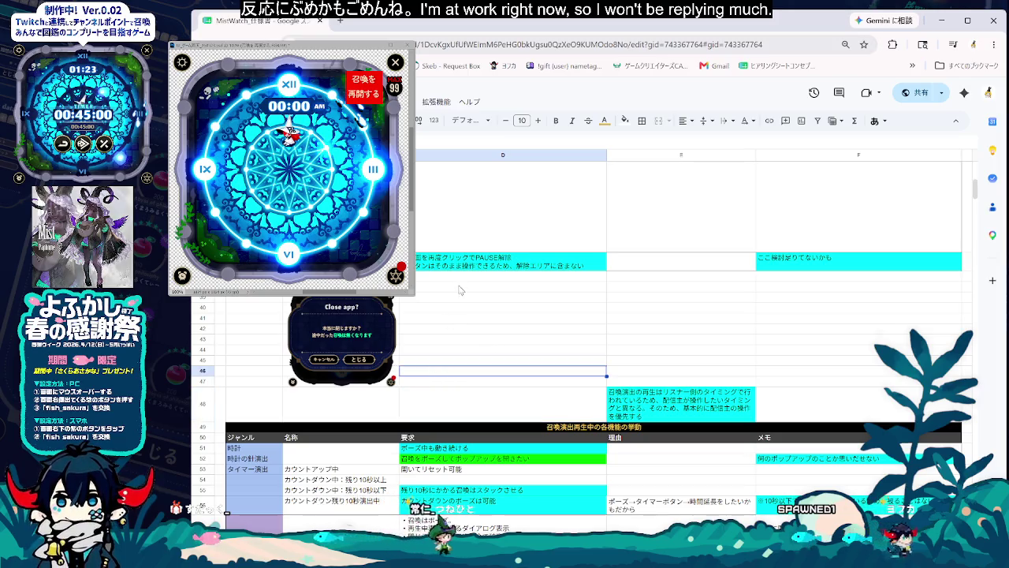
click(319, 406)
right_click(203, 404)
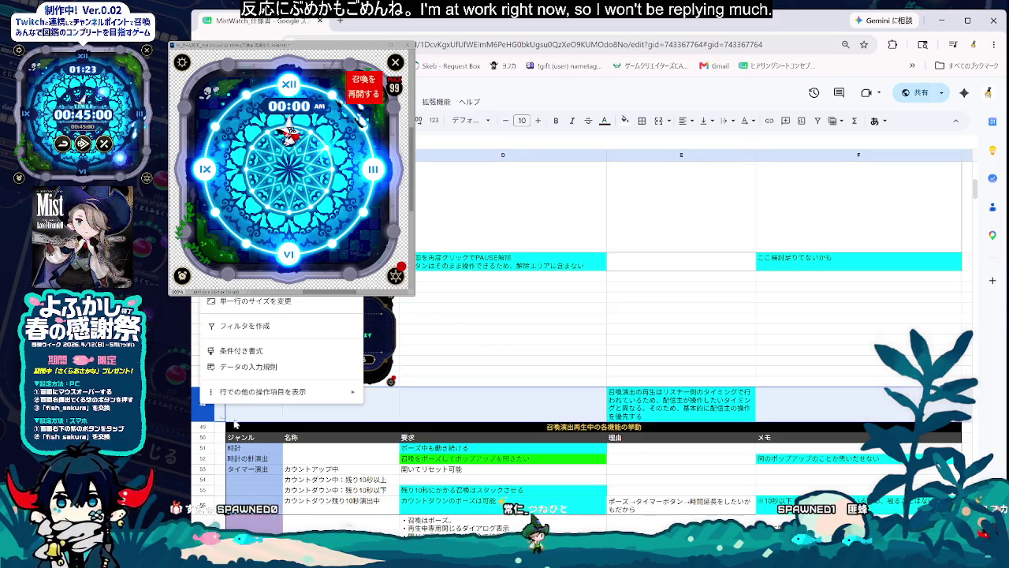
key(Escape)
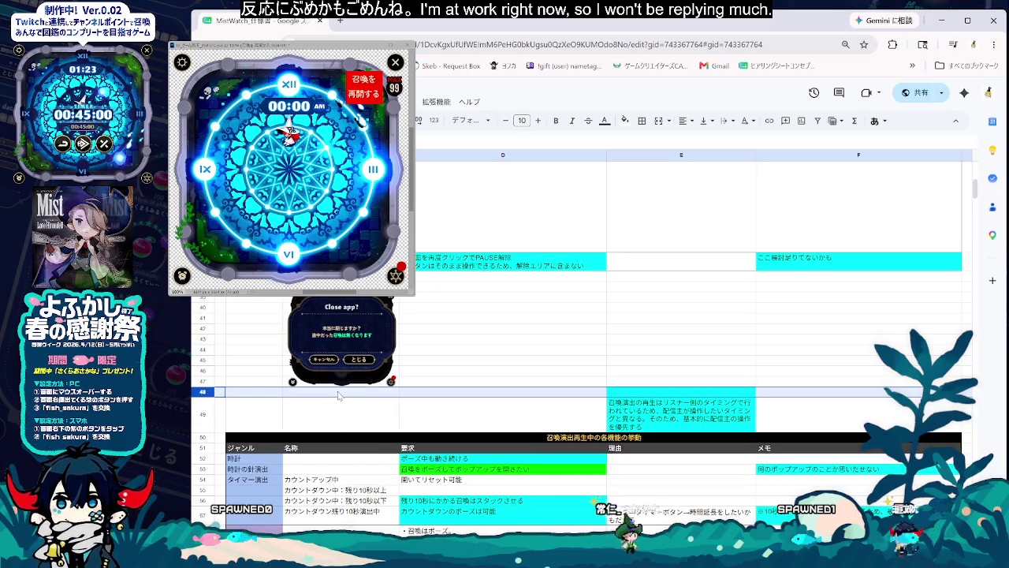
click(341, 391)
Step: Insert the PAUSE screen screenshot in the cell and heighten row 48 to fit it
right_click(300, 392)
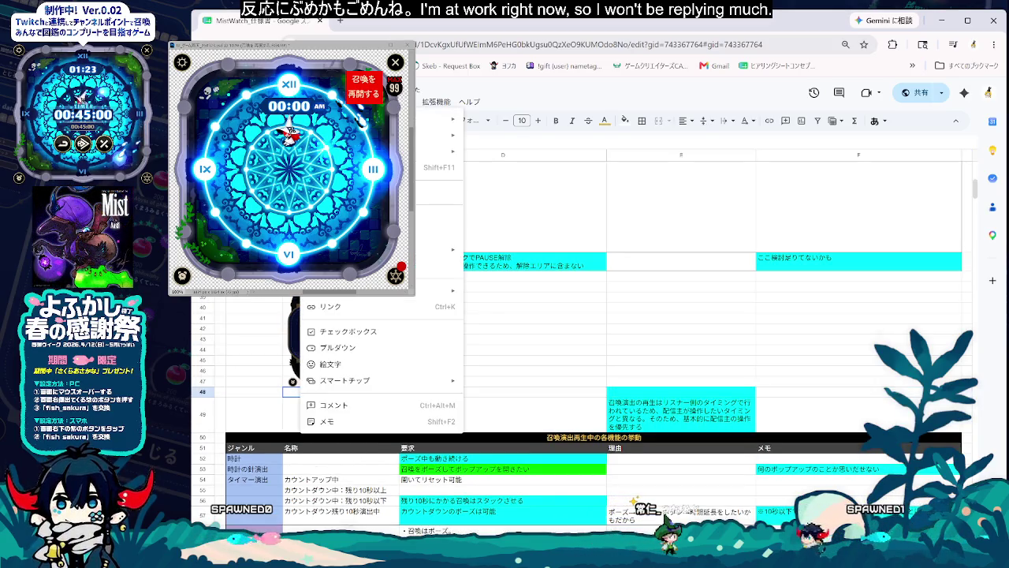
click(513, 254)
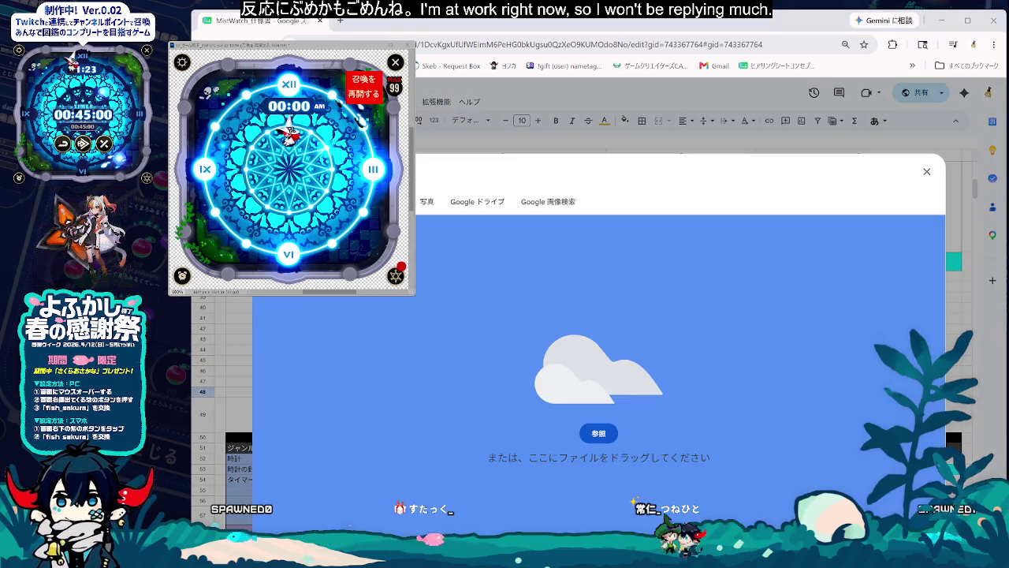
drag(1008, 355, 751, 394)
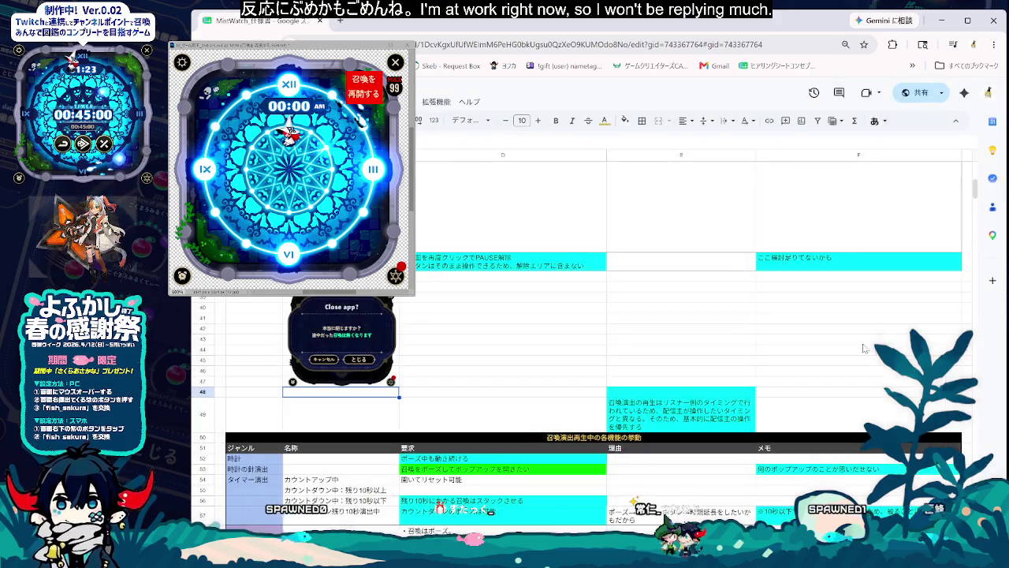
drag(203, 399, 204, 495)
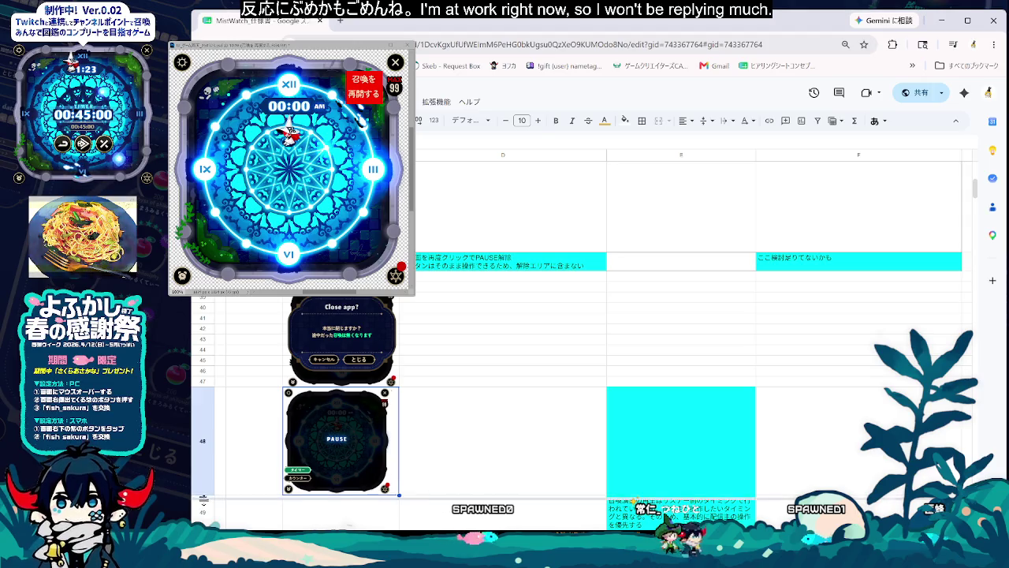
Step: Centre the PAUSE screenshot horizontally within its cell
click(454, 493)
click(339, 441)
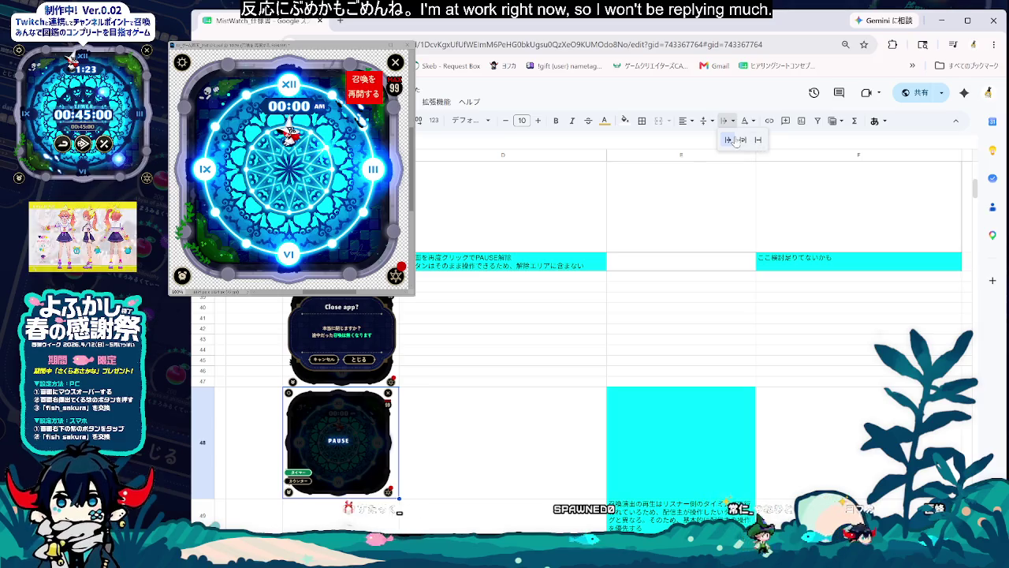
click(684, 121)
click(702, 140)
click(796, 495)
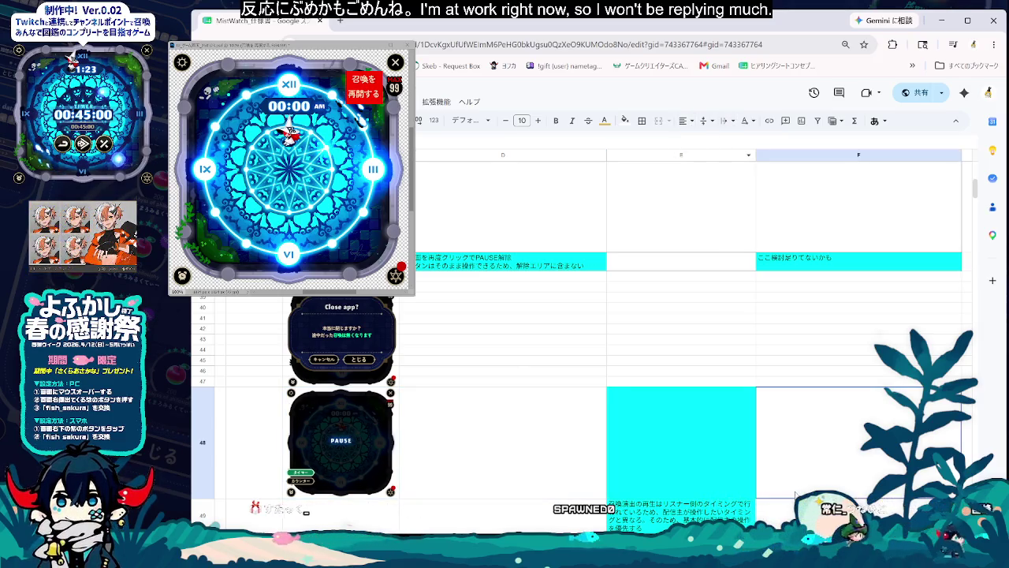
Step: Give the screenshot cell a cyan fill colour
click(260, 482)
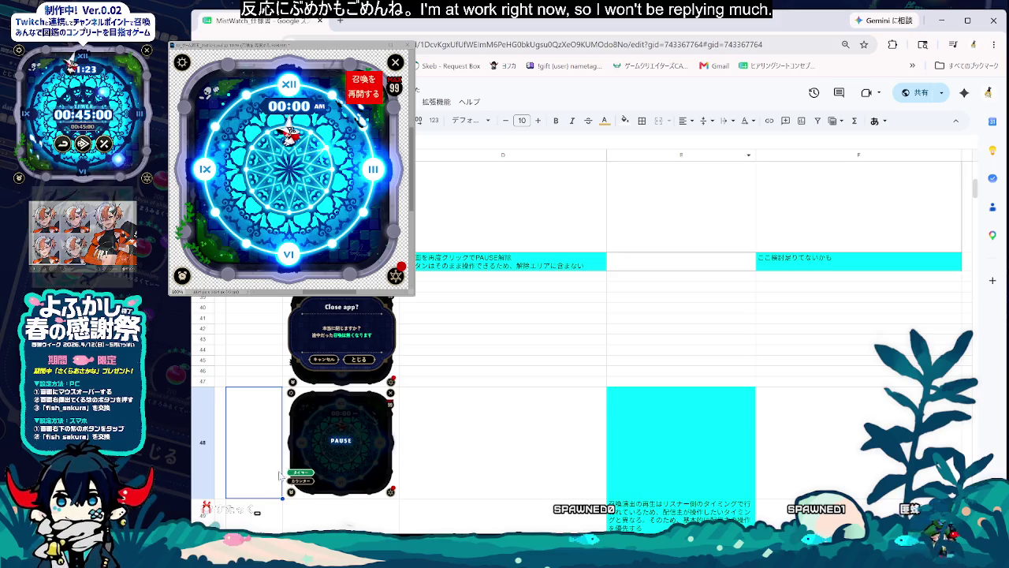
click(287, 484)
click(623, 120)
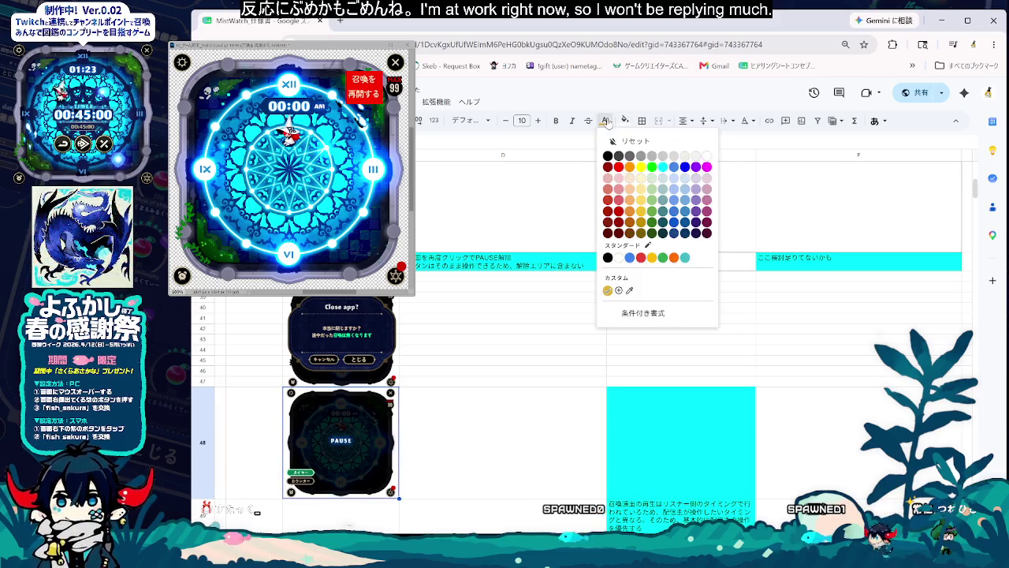
click(683, 166)
click(679, 441)
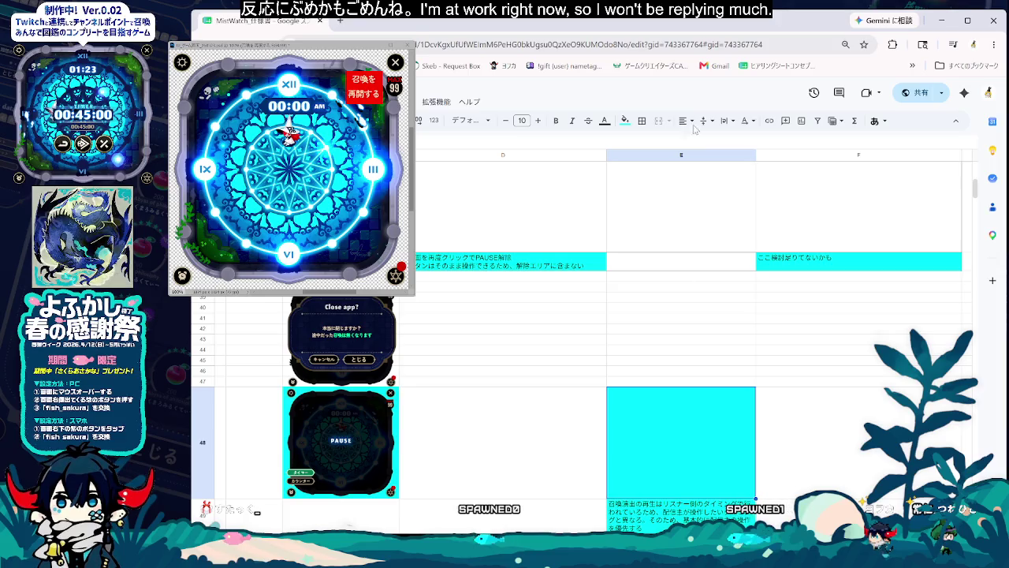
click(623, 120)
click(573, 439)
scroll(572, 440, down, 2)
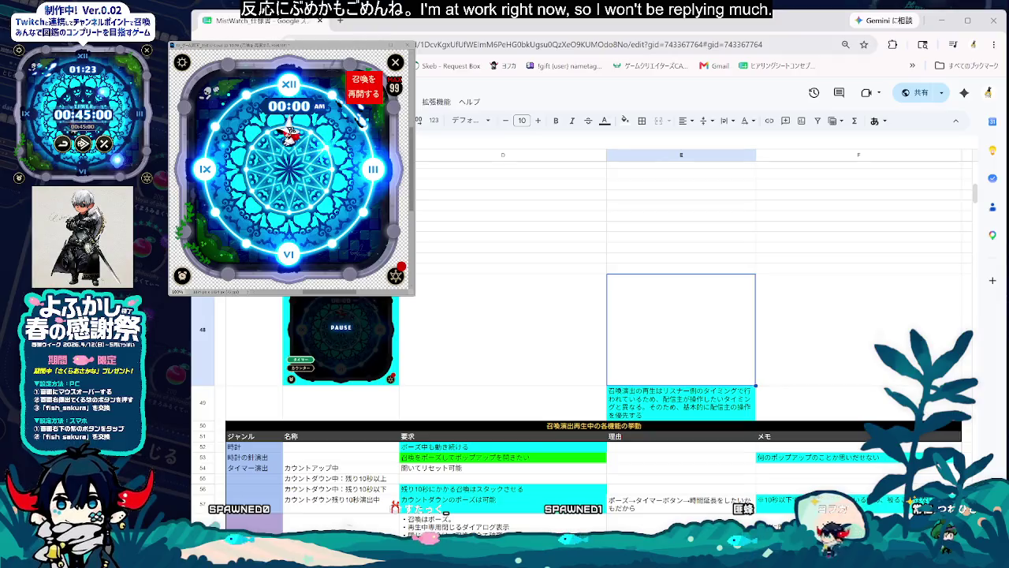
scroll(572, 439, down, 3)
scroll(572, 439, down, 2)
scroll(578, 444, down, 2)
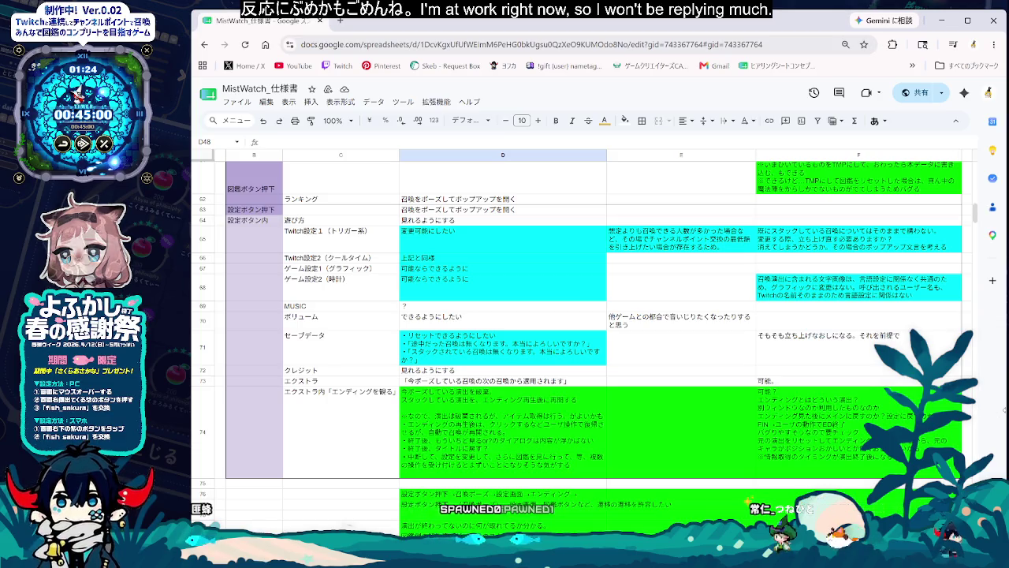
drag(1005, 410, 990, 411)
scroll(591, 331, up, 5)
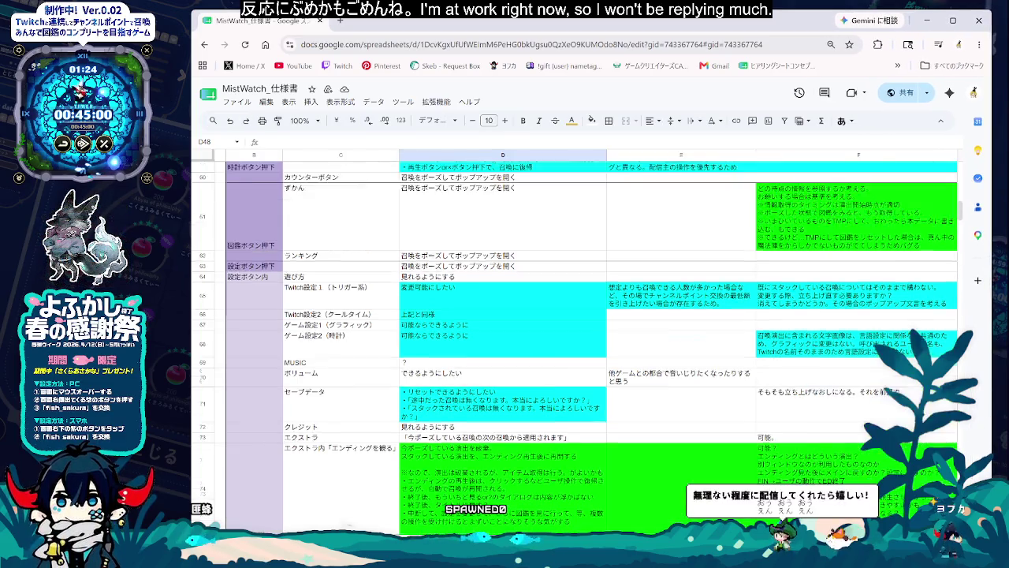
scroll(591, 331, up, 5)
scroll(592, 332, up, 5)
scroll(592, 331, up, 3)
drag(960, 190, 959, 167)
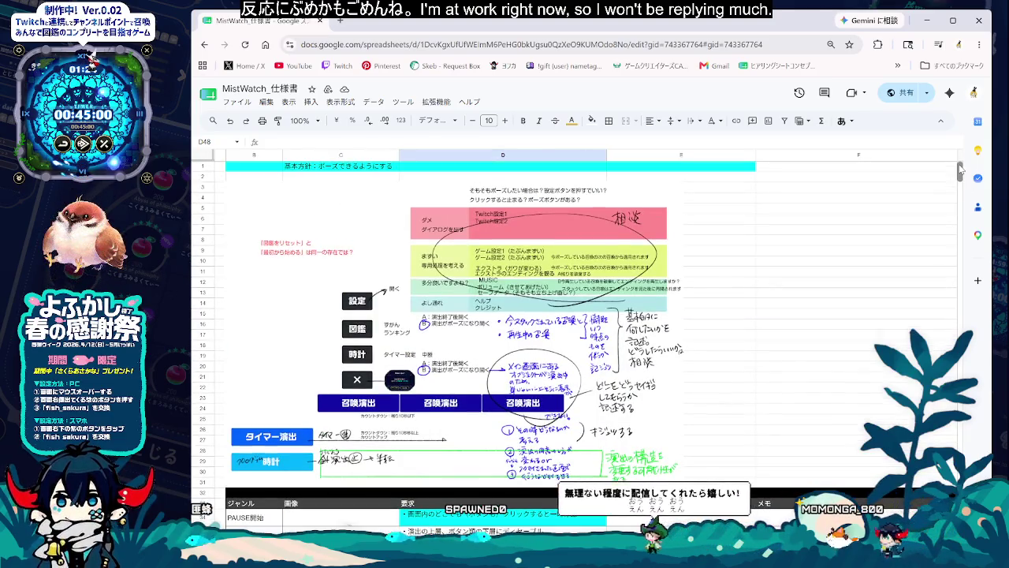